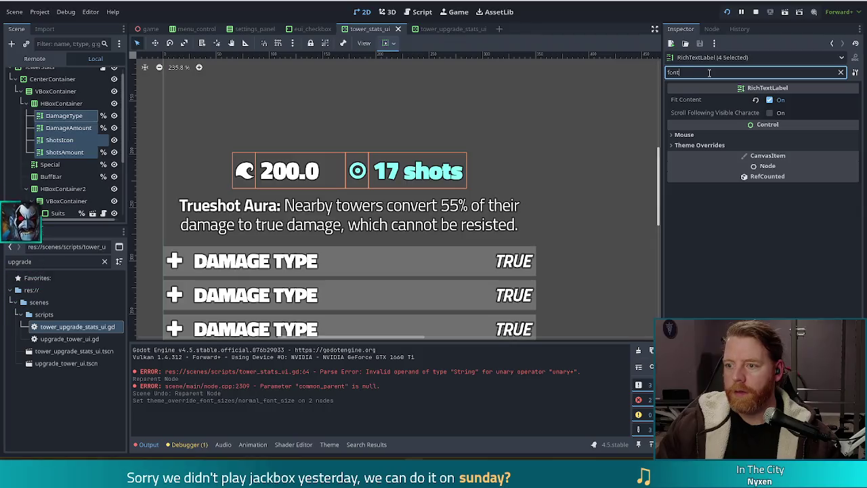
- Give the damage and shots labels a 26 px Normal Font Size override and save the scene
text(_s)
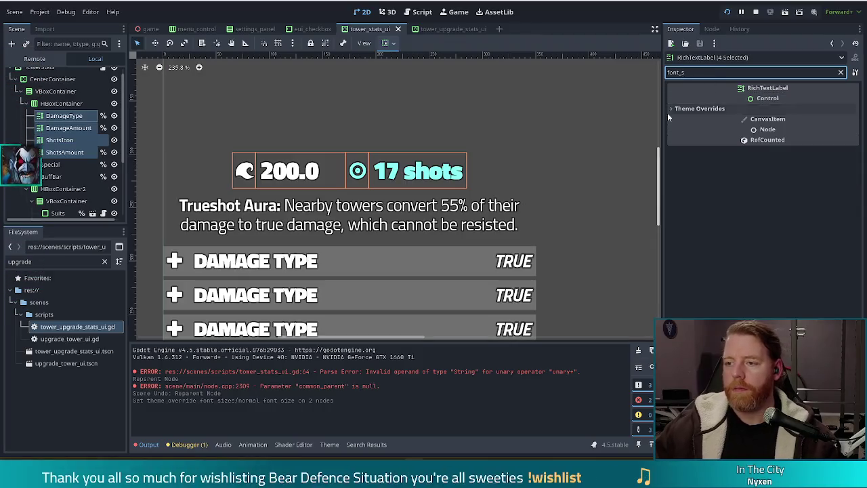
click(671, 110)
click(693, 131)
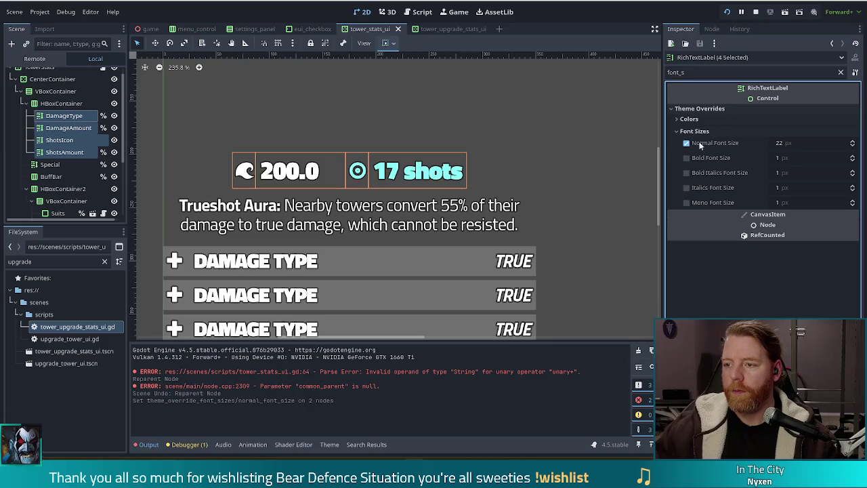
click(802, 144)
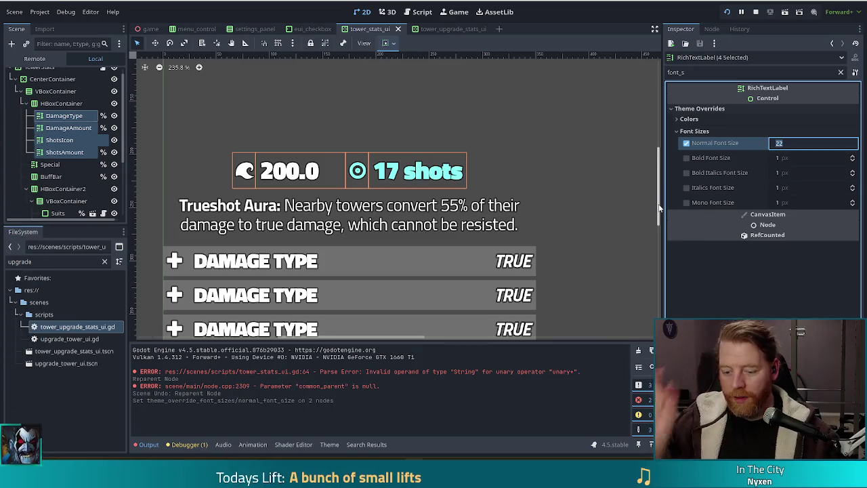
text(26)
key(Return)
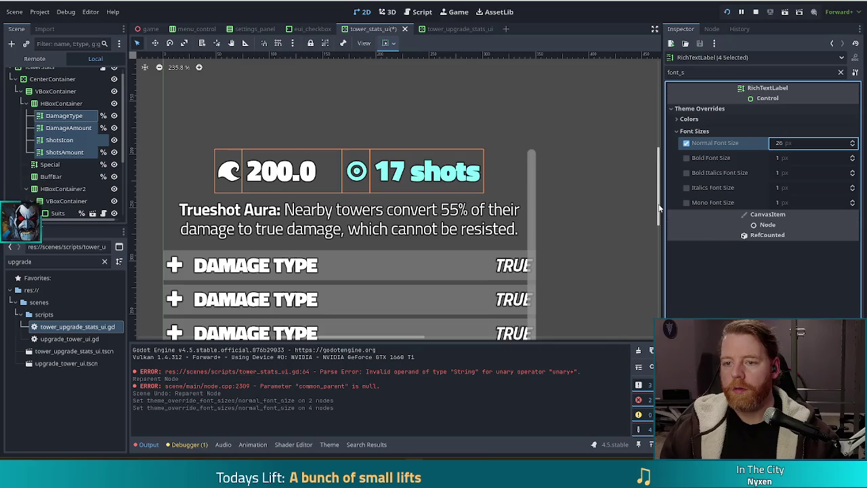
key(ctrl+s)
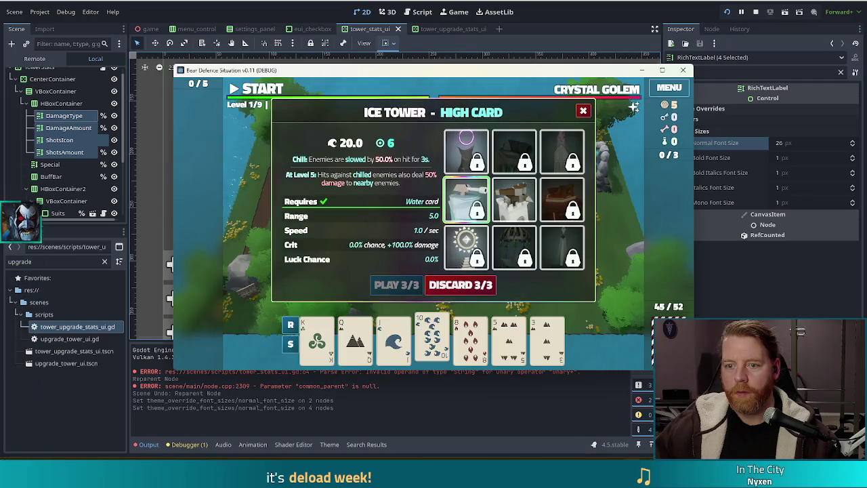
- In the running game, switch the details panel to the Shadow Tower's stats and Level 5 bonus
click(466, 150)
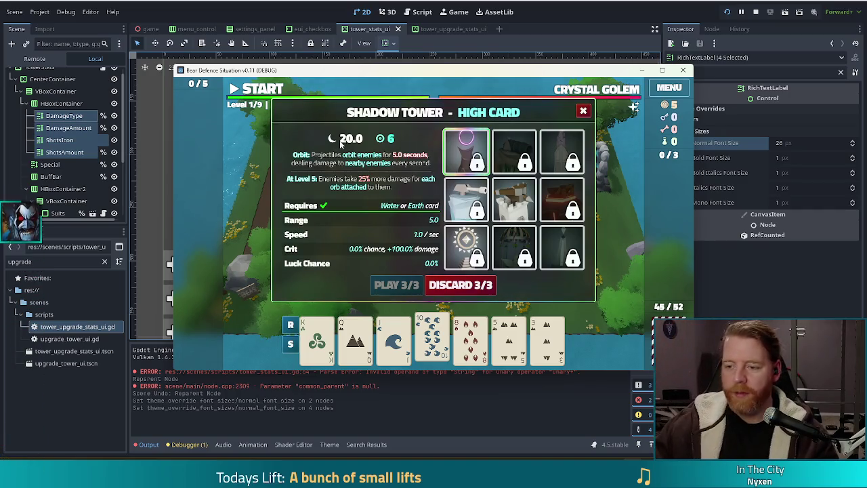
mouse_move(534, 305)
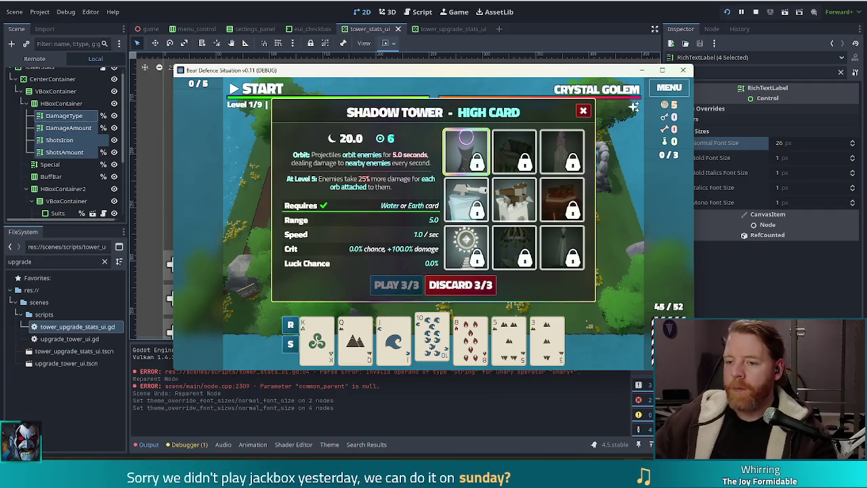
- Stop the debug run and select the HBoxContainer holding the damage and shots labels
mouse_move(553, 73)
mouse_down()
mouse_move(504, 65)
mouse_move(530, 60)
mouse_move(516, 64)
mouse_up()
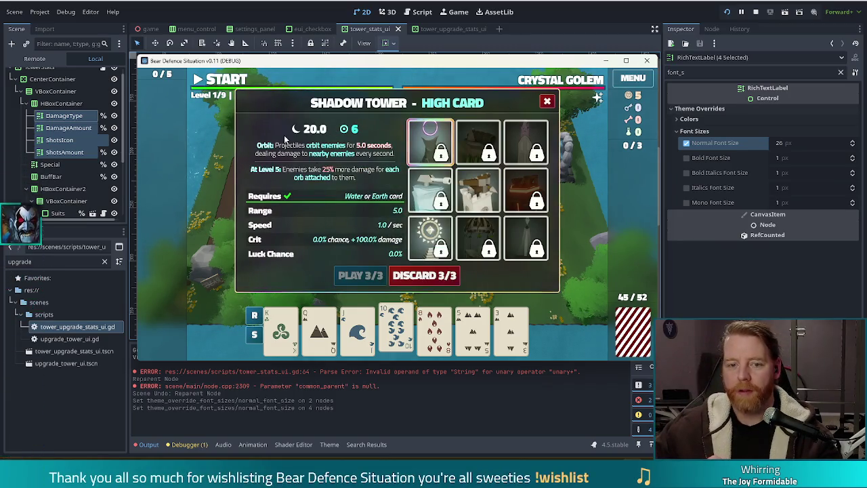
click(647, 60)
click(62, 88)
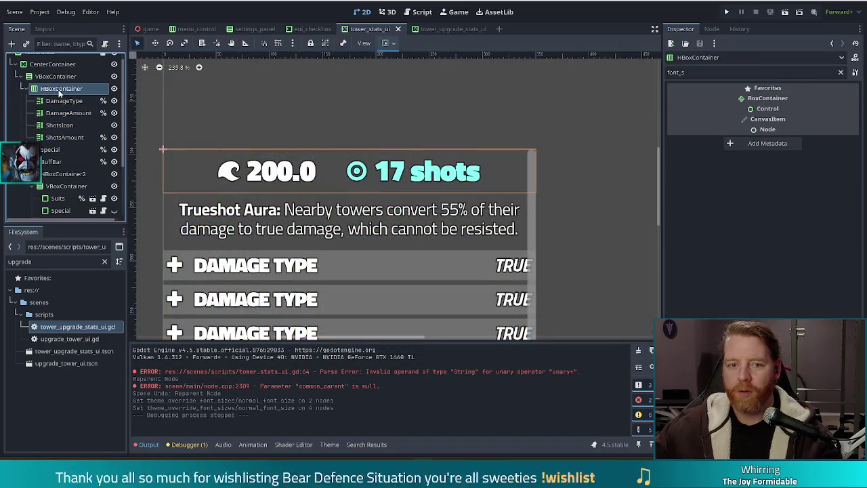
- Clear the Inspector property filter and bring the whole stats panel into view
click(839, 72)
scroll(708, 221, down, 2)
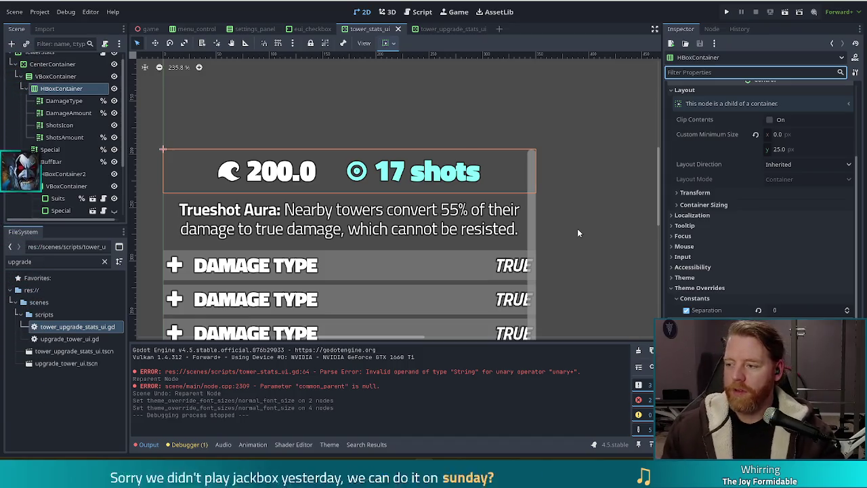
scroll(575, 235, down, 5)
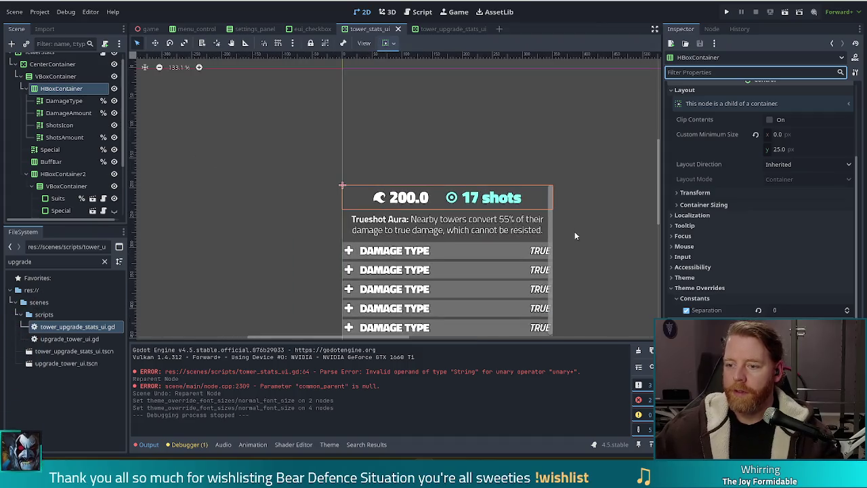
drag(573, 265, 548, 220)
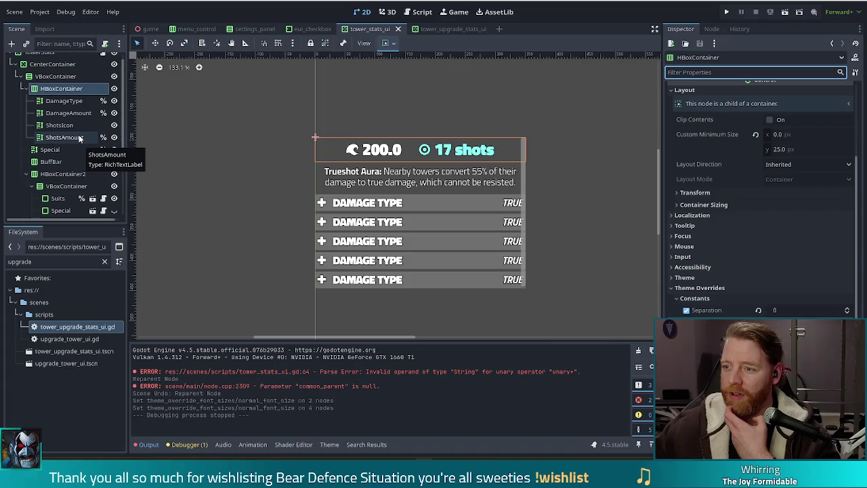
- Add a PanelContainer under VBoxContainer and move it to the top of its children
click(58, 77)
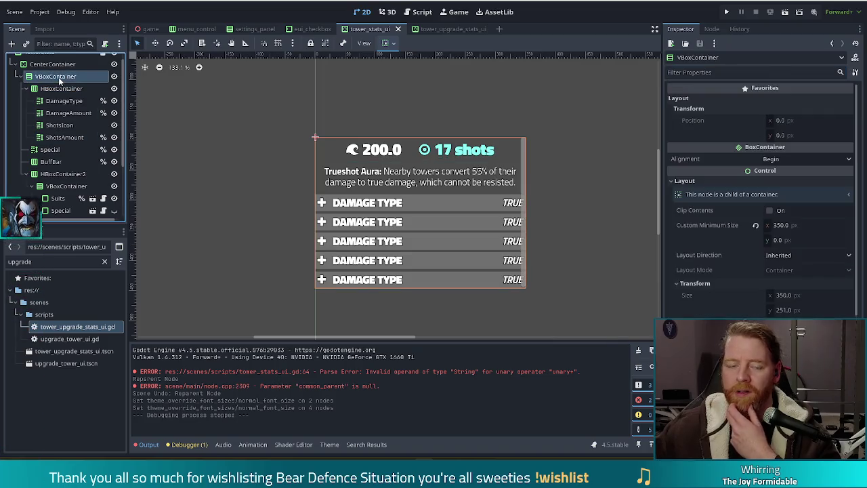
click(28, 88)
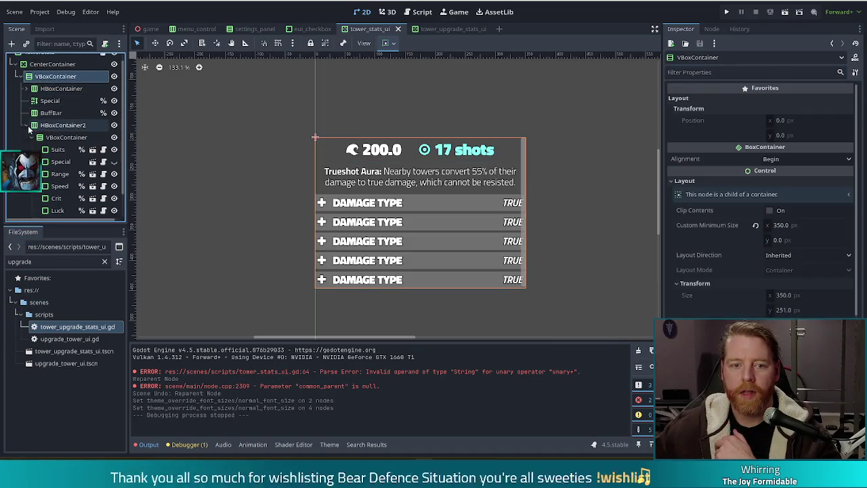
click(26, 124)
click(12, 44)
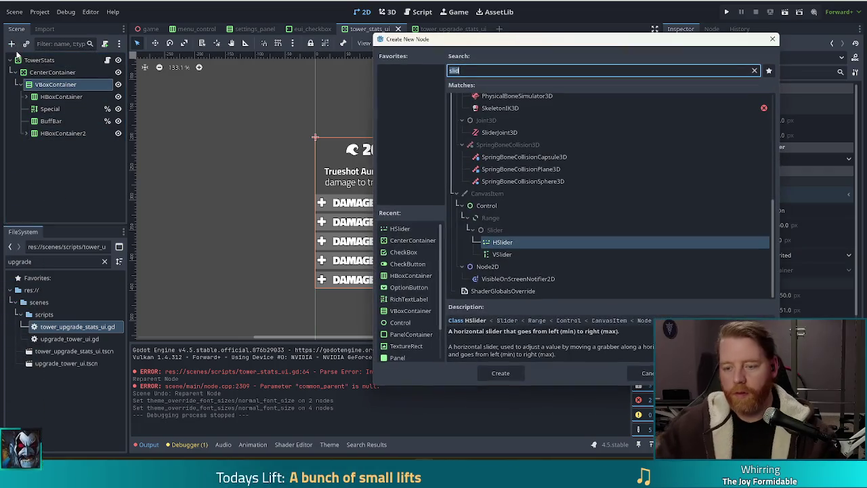
text(panel)
key(Up)
key(Up)
key(Up)
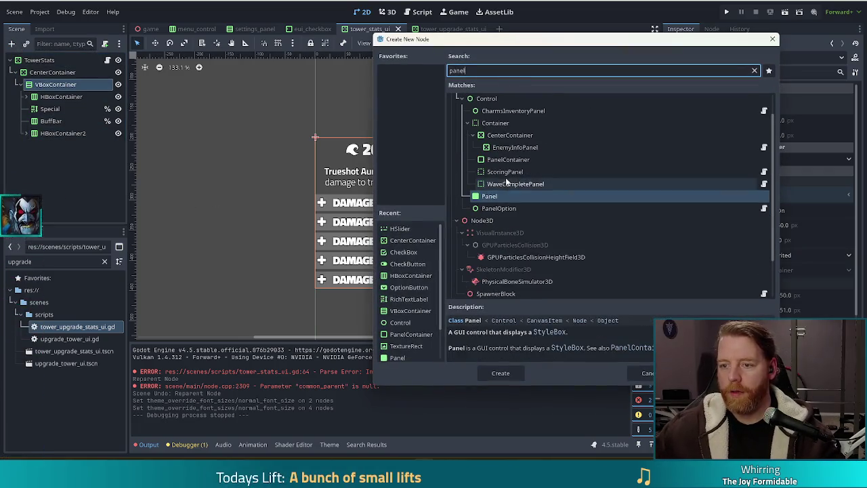
key(Return)
drag(54, 147, 56, 99)
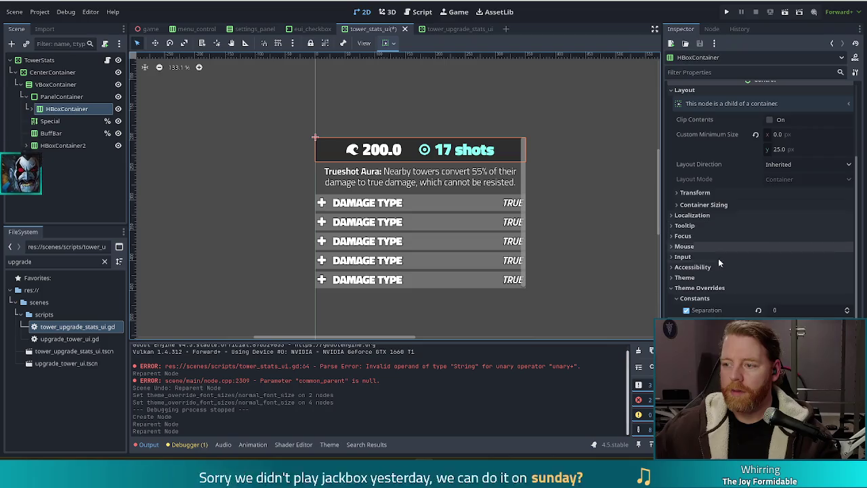
- Pick the black background texture, save the tower stats scene, and run the game
double_click(21, 262)
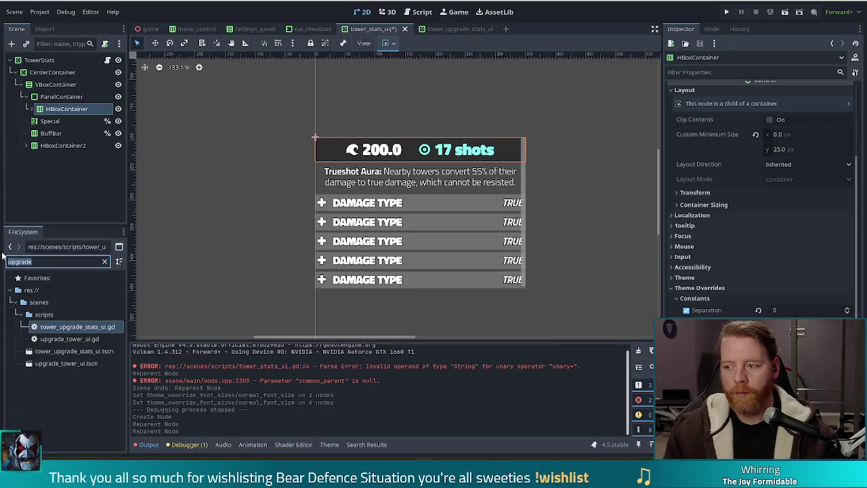
text(black)
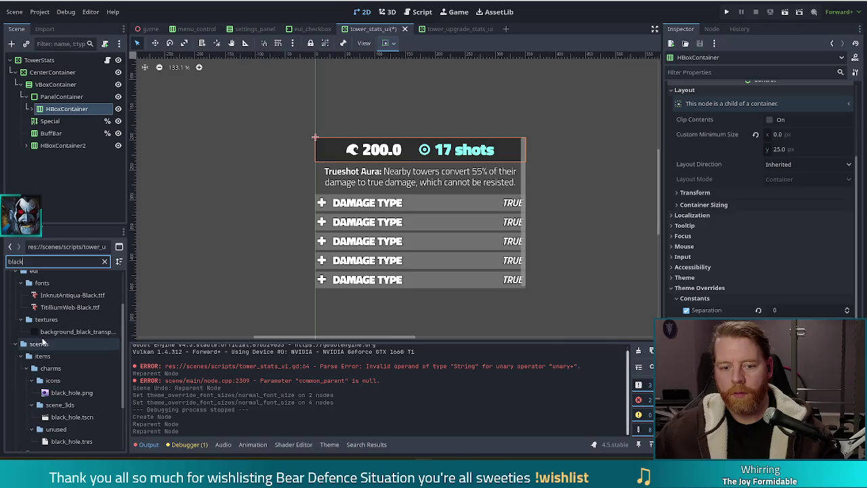
click(75, 331)
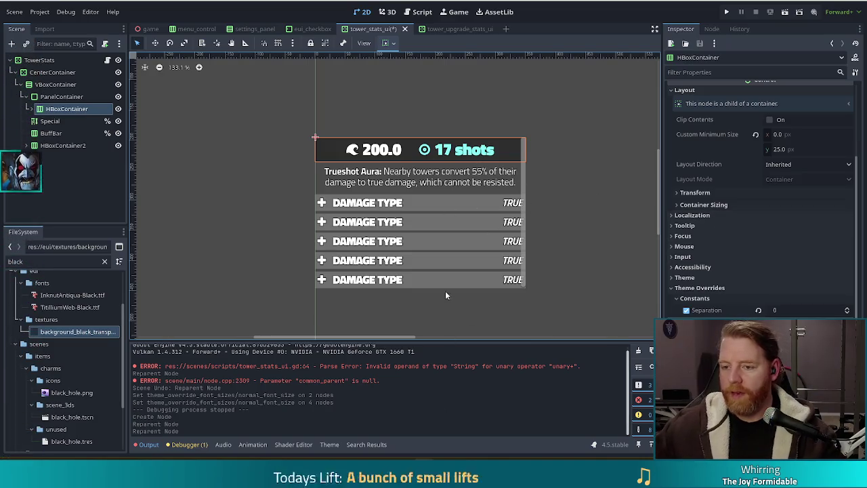
key(ctrl+s)
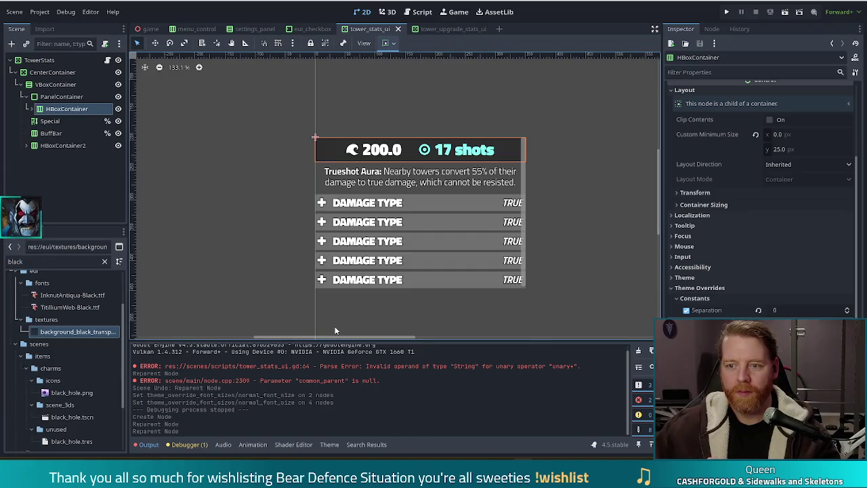
click(726, 12)
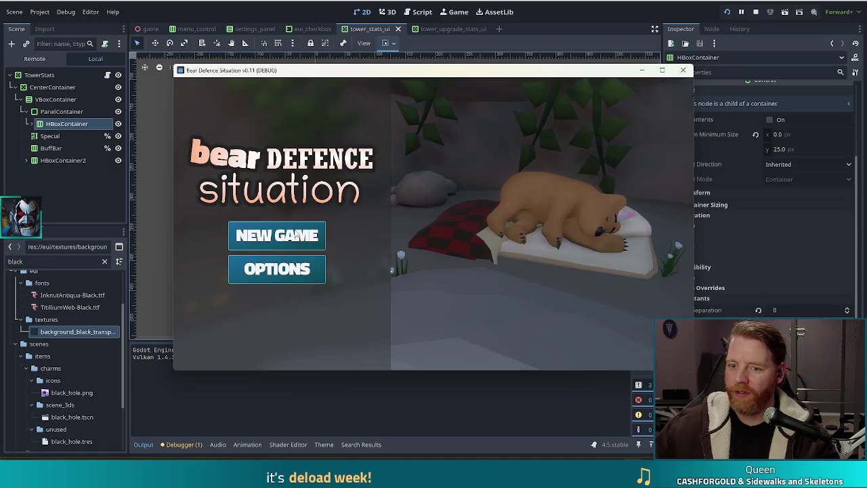
- Start a new game, view the Shadow Tower's stats, then stop the run with F8
click(263, 230)
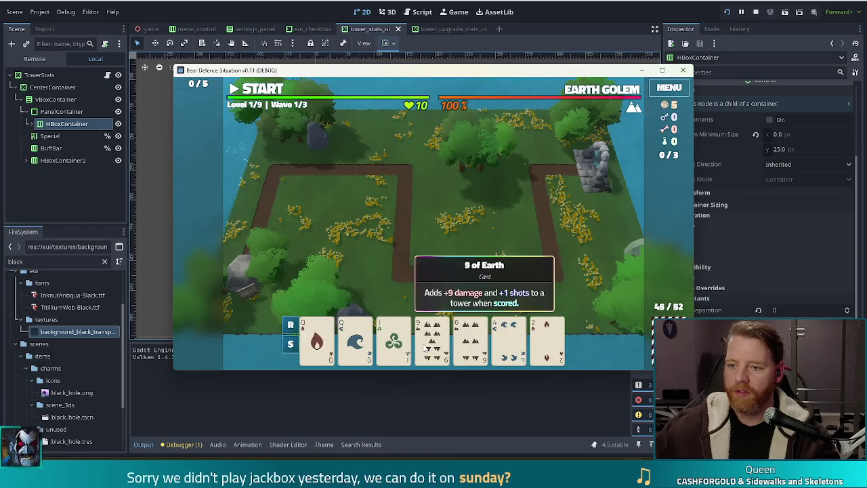
click(427, 342)
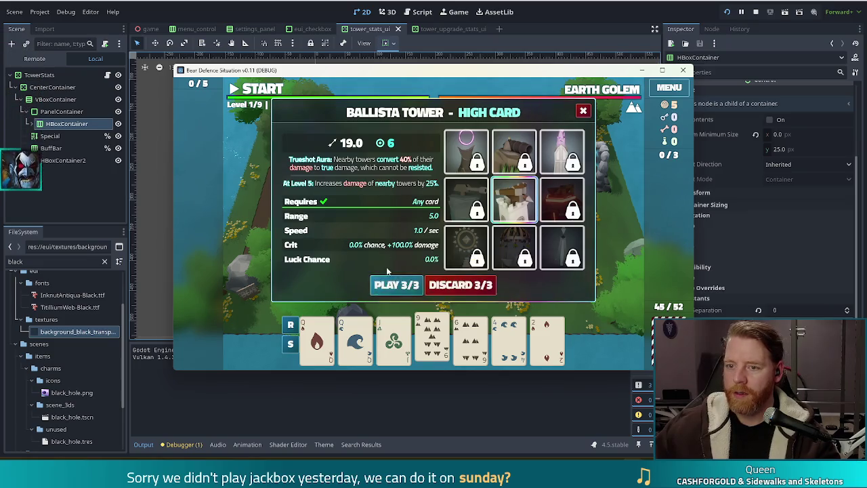
mouse_move(433, 335)
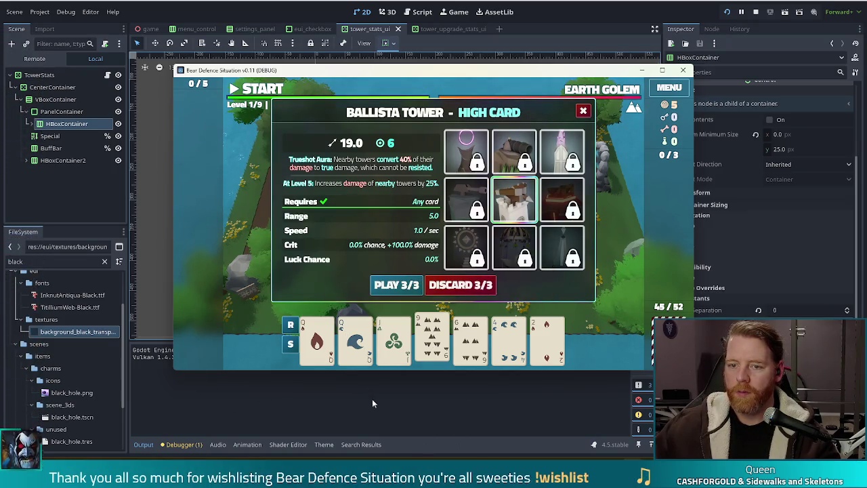
click(466, 151)
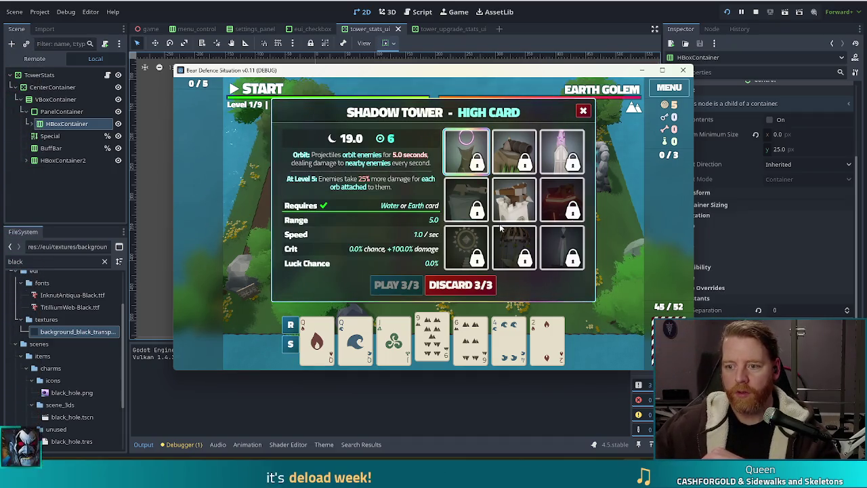
key(F8)
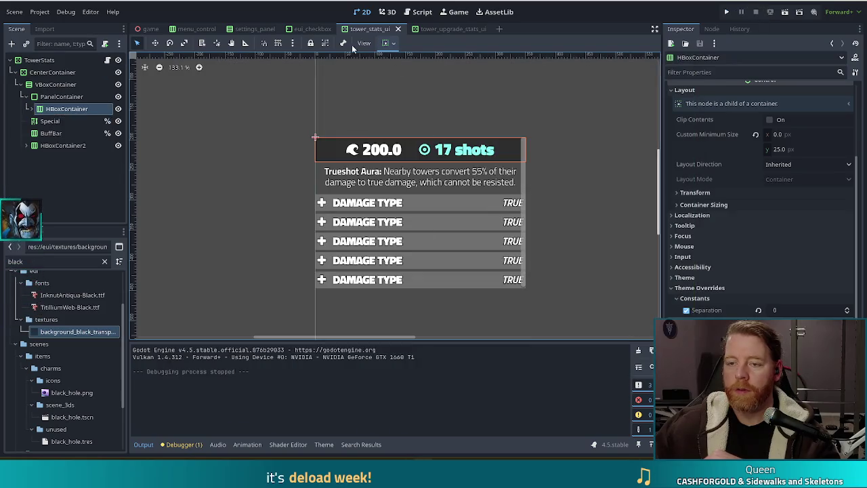
- In tower_stats_ui.gd, duplicate the special label assignment on lines 63–64
click(418, 12)
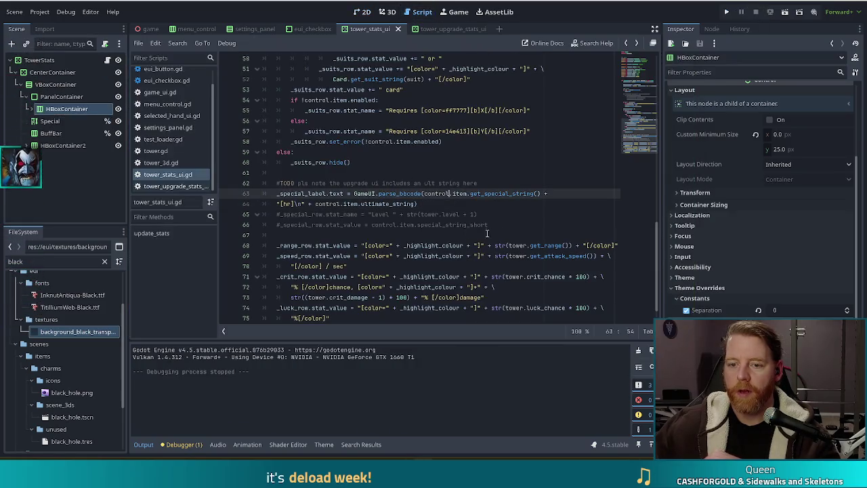
click(459, 204)
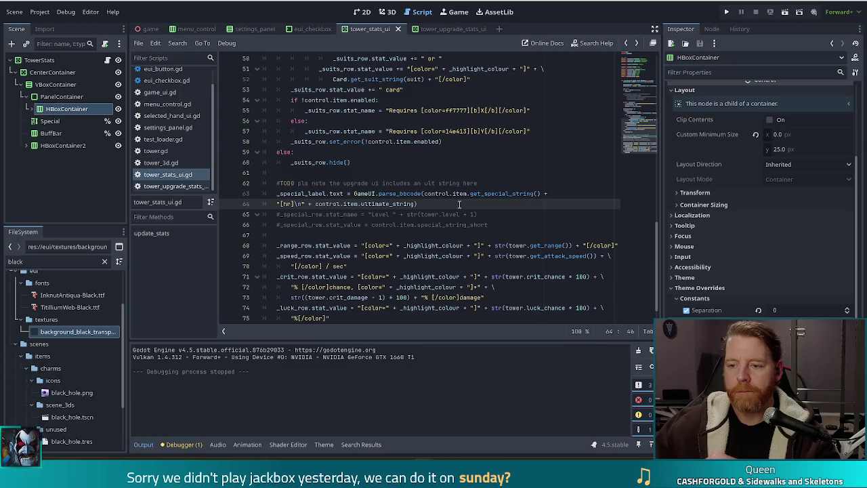
key(BackSpace)
key(BackSpace)
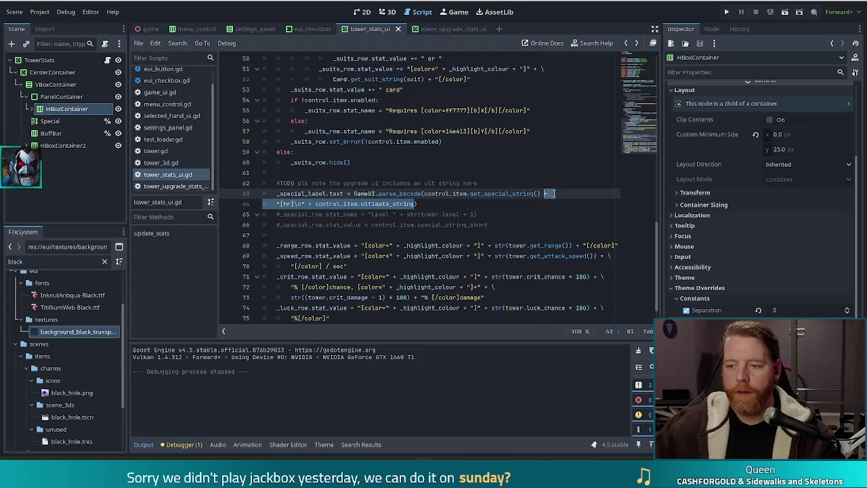
drag(417, 204, 276, 194)
key(ctrl+c)
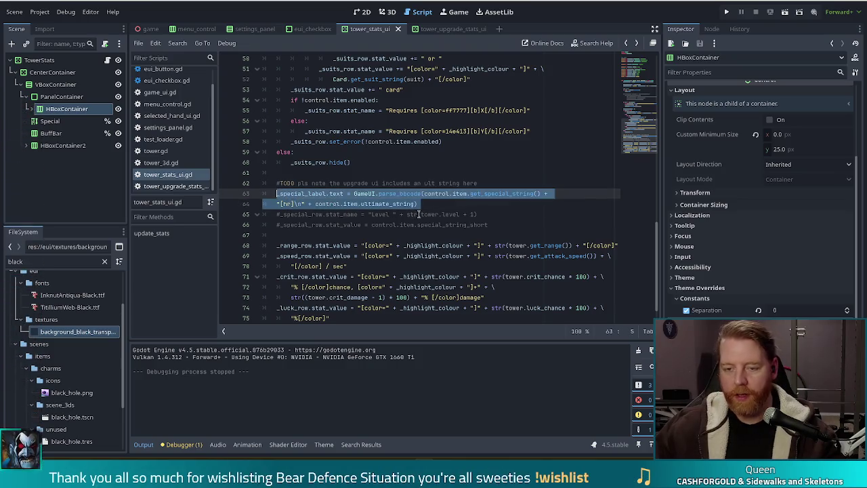
click(427, 204)
key(Return)
key(ctrl+v)
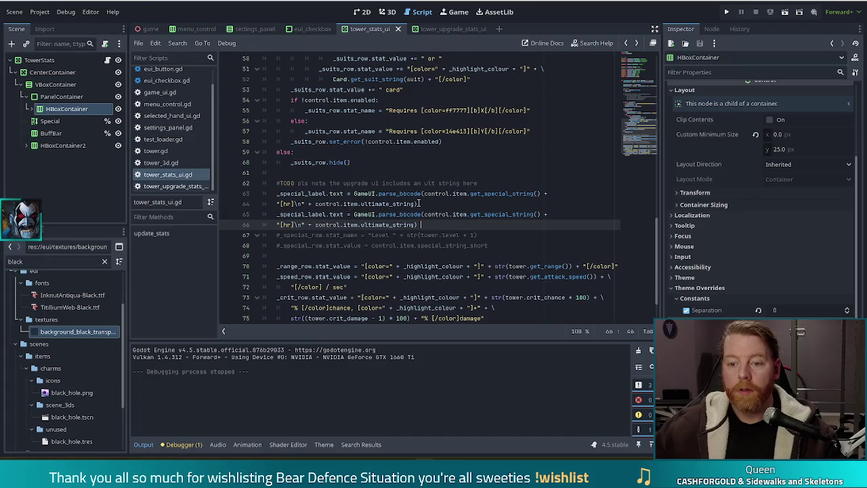
click(430, 206)
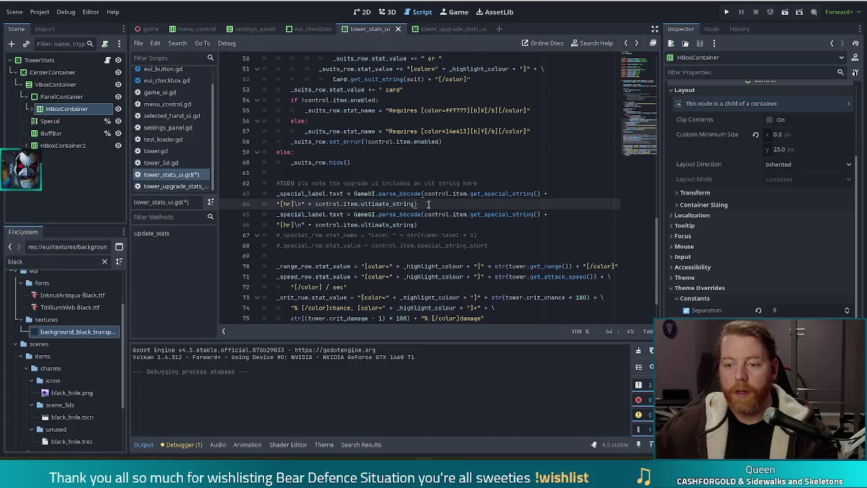
- Drop the ultimate string from the first copy and add 'if tower.level >= Tower.LEVEL_CAP:'
shift+click(542, 194)
key(Delete)
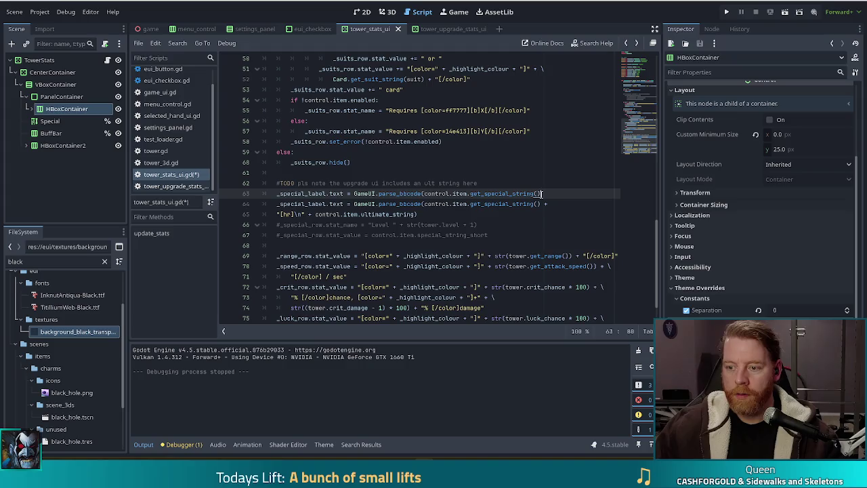
text())
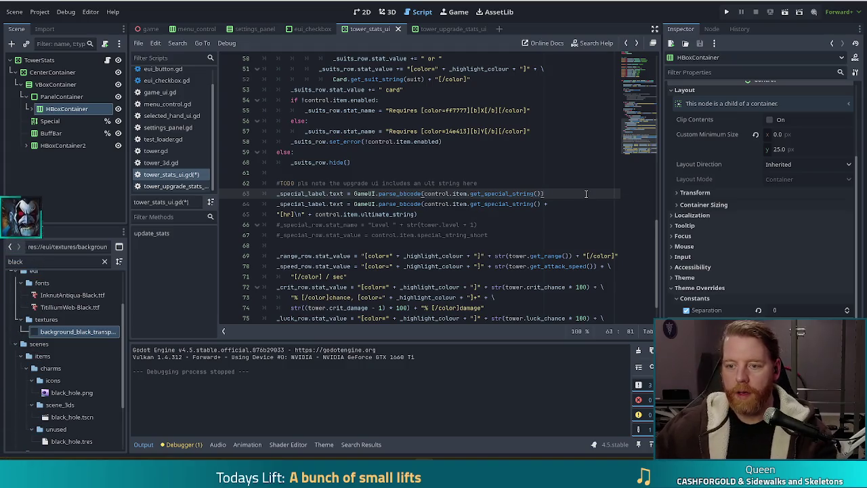
key(Return)
text(if )
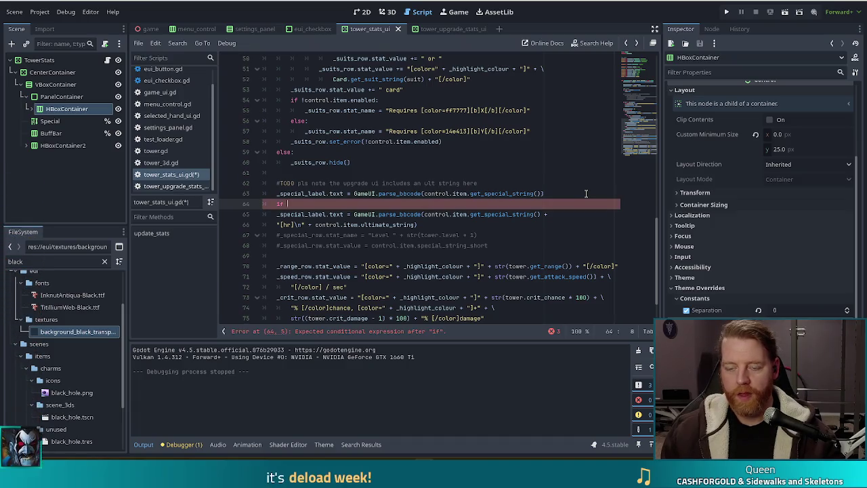
text(tower)
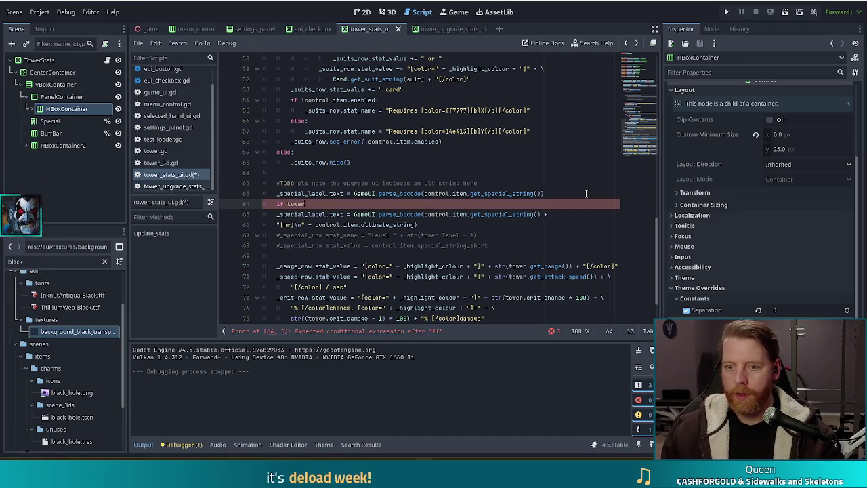
text(.level >=)
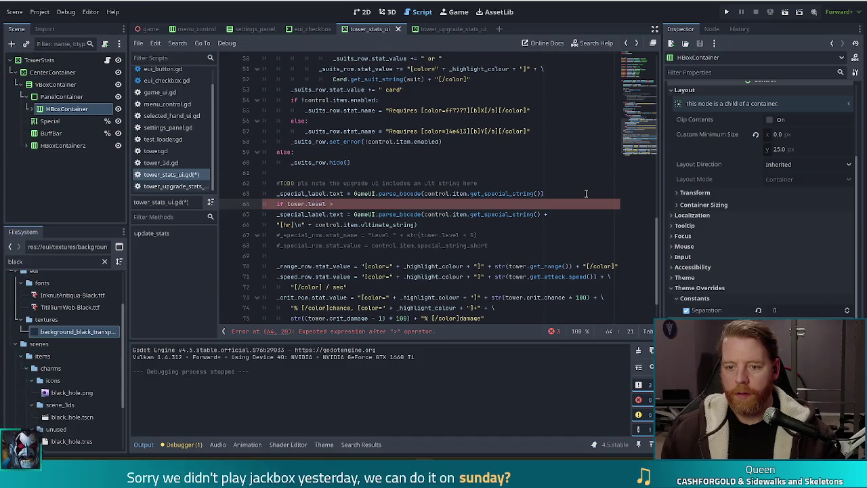
text( Tower.)
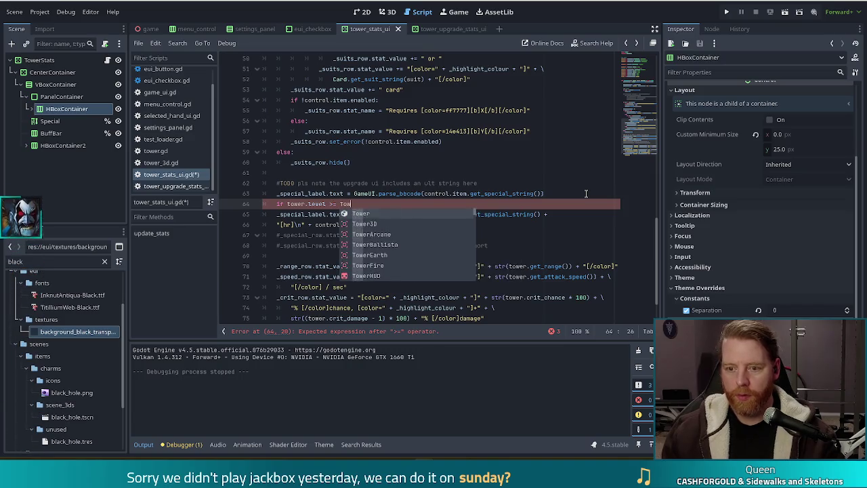
key(Return)
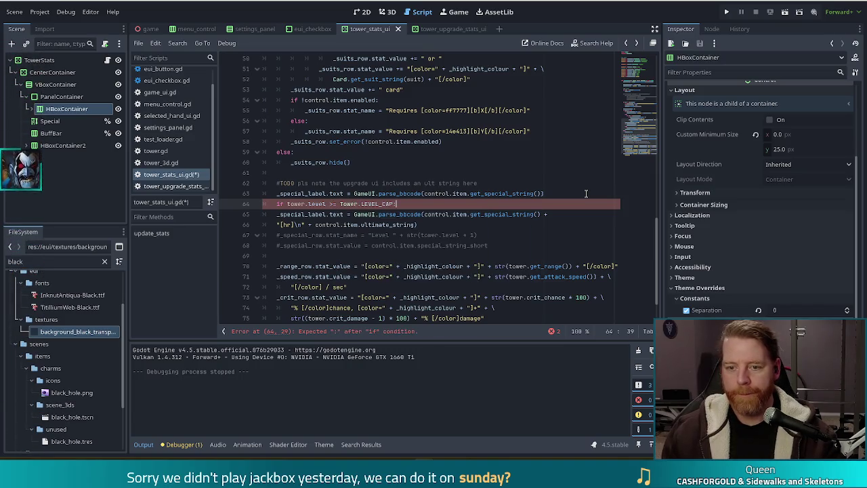
text(:)
- Indent the ultimate-string copy under the level-cap check, save, and trim its trailing space
key(shift+Down)
key(shift+Down)
key(Tab)
key(ctrl+s)
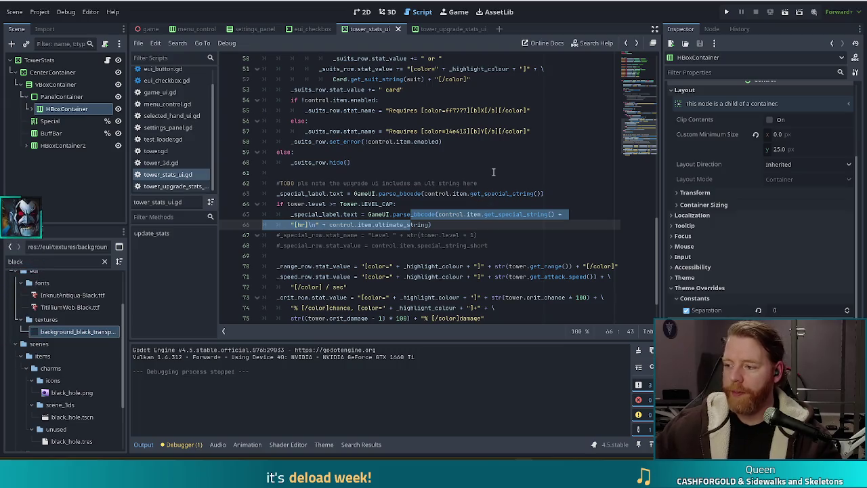
click(443, 222)
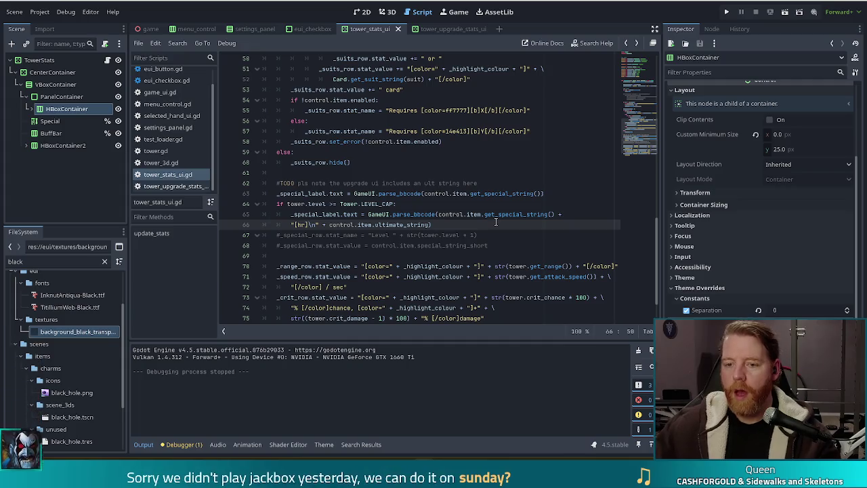
key(BackSpace)
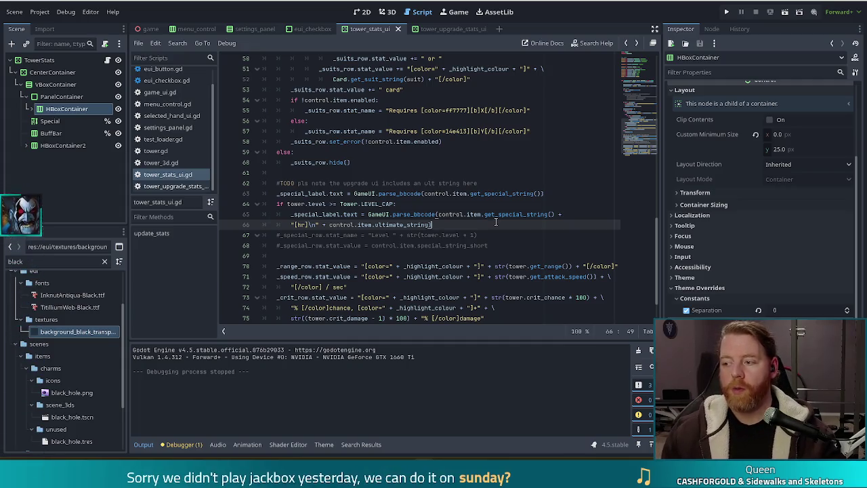
- Save the edited tower_stats_ui.gd script with Ctrl+S
key(ctrl+s)
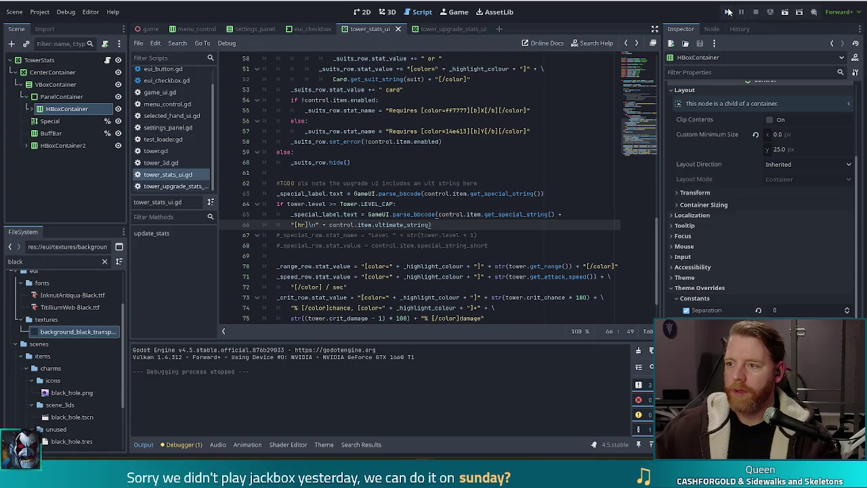
- Run the project, start a new game, and open the Ballista Tower's stats panel
click(726, 11)
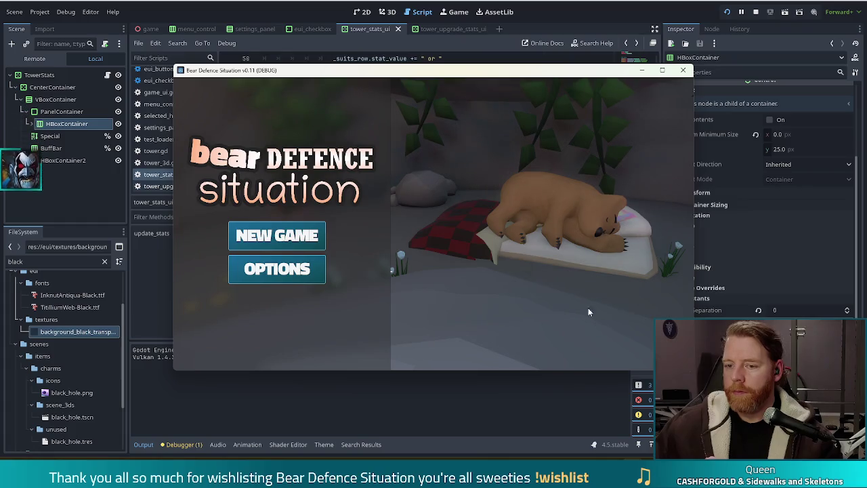
click(274, 236)
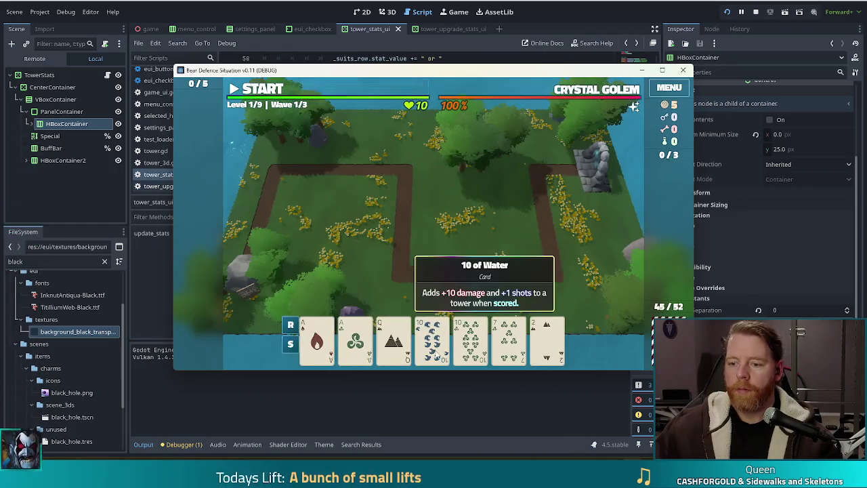
click(437, 349)
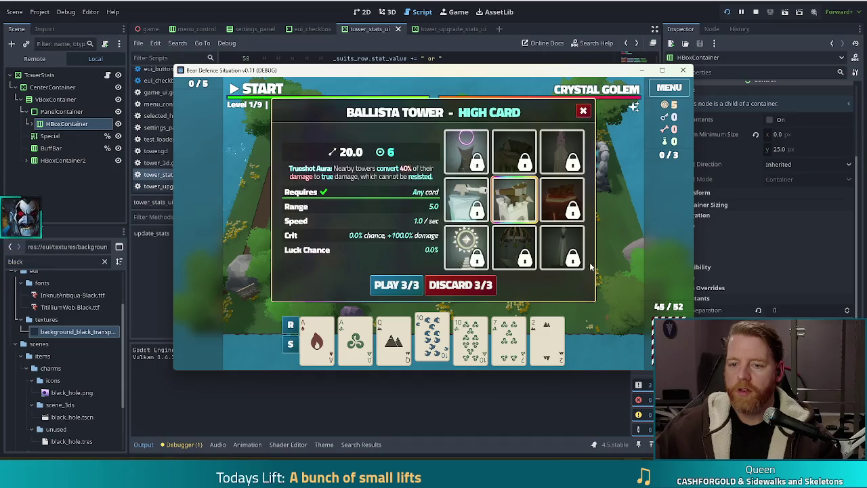
- Cycle the stats panel through the Shadow, Earth, Arcane, Ballista and Fire tower slots
click(449, 148)
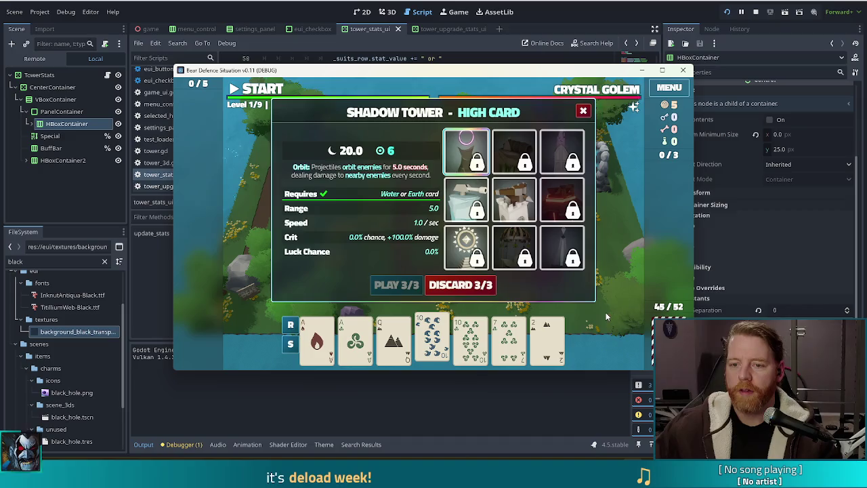
click(514, 151)
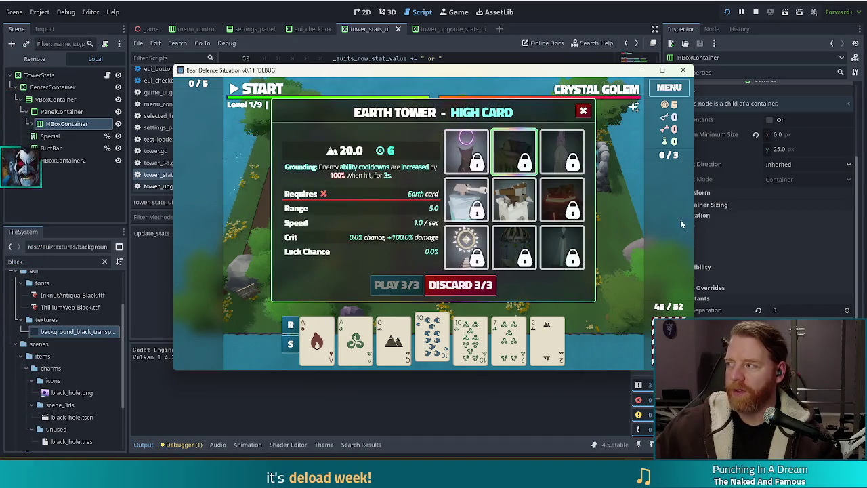
click(562, 152)
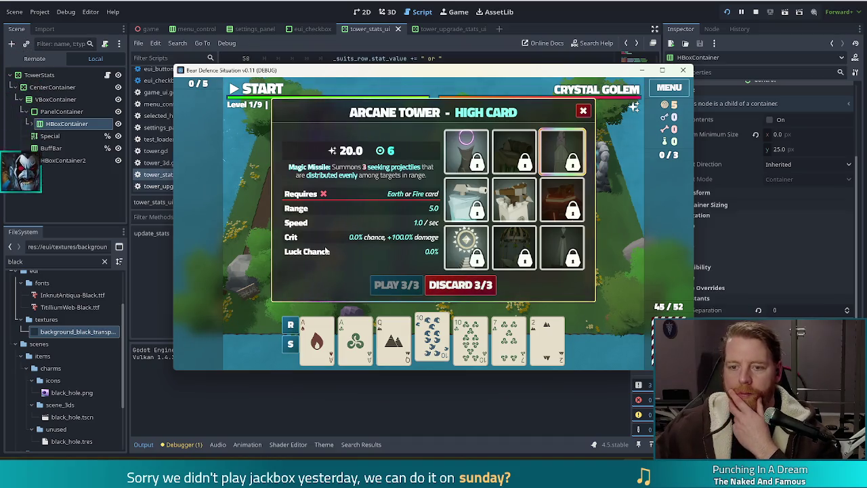
click(513, 199)
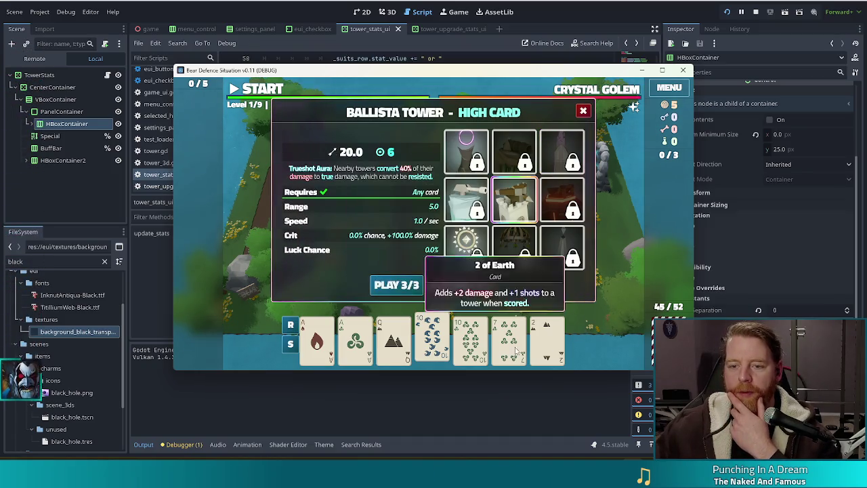
click(561, 153)
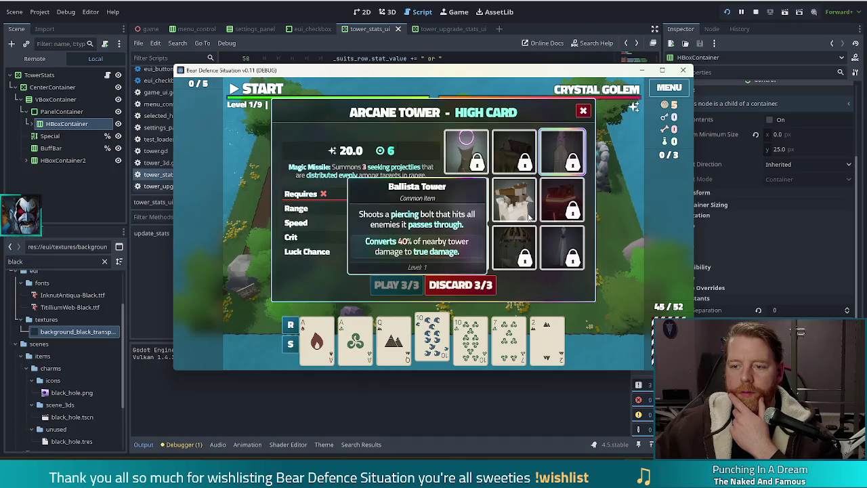
click(513, 199)
click(562, 200)
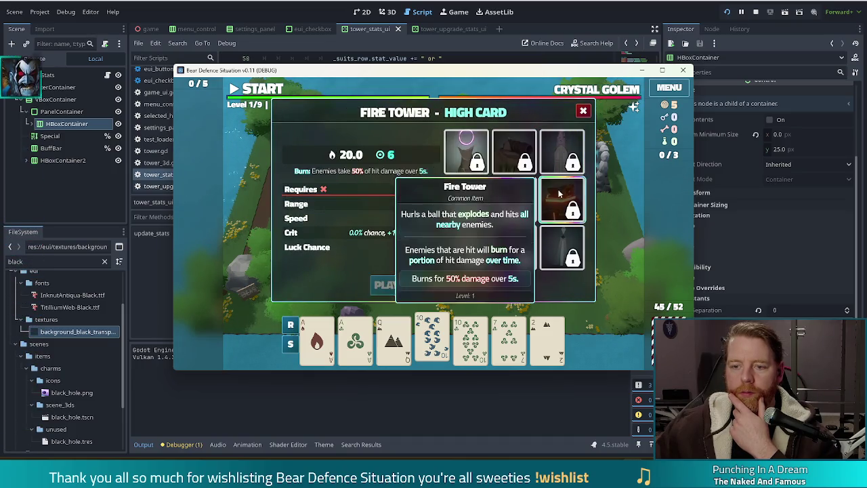
click(562, 247)
- Check Ballista, Wind, Light and Shadow stats, ending on Arcane Tower's Magic Missile panel
click(513, 200)
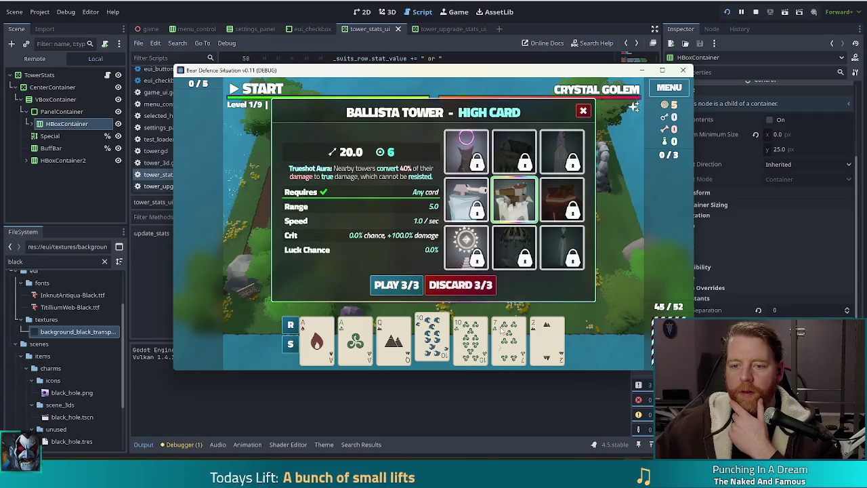
click(509, 252)
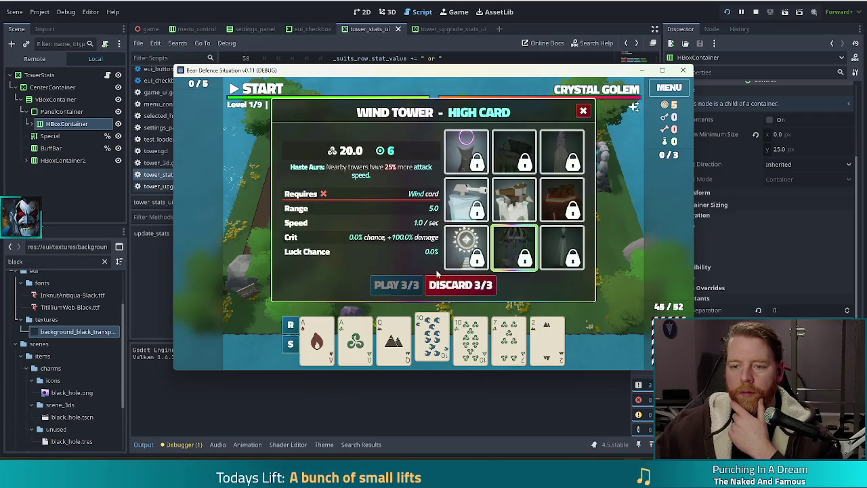
click(466, 247)
click(466, 152)
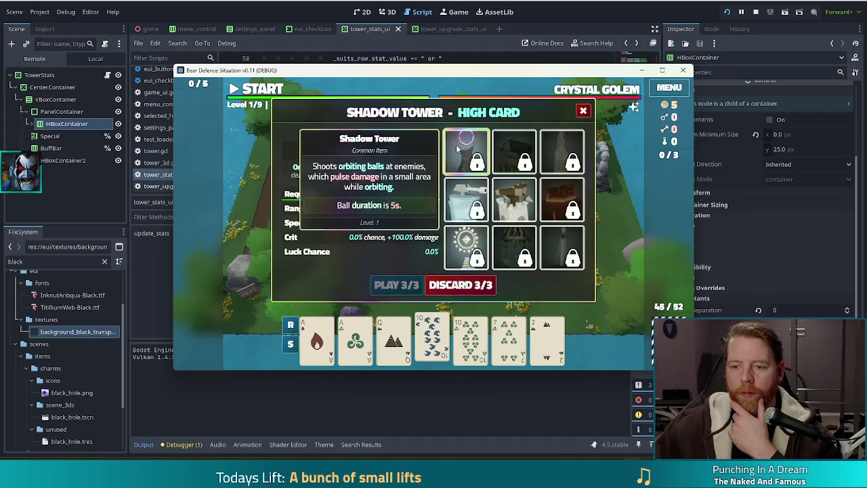
click(514, 200)
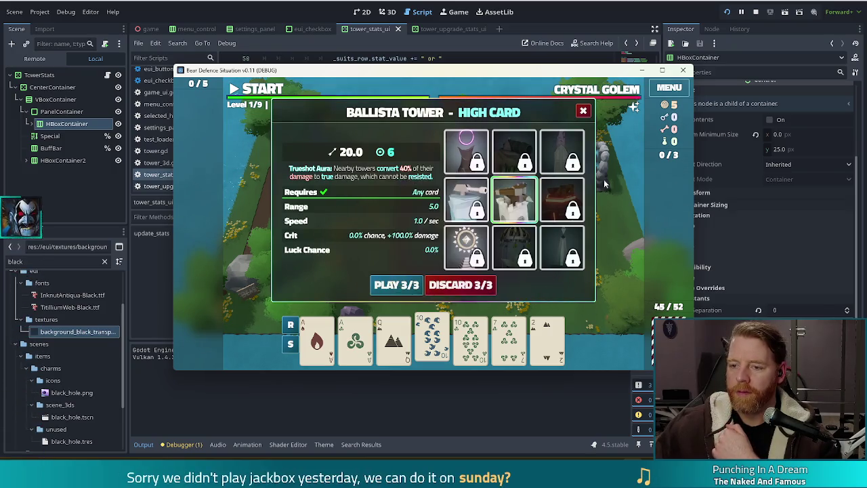
click(562, 152)
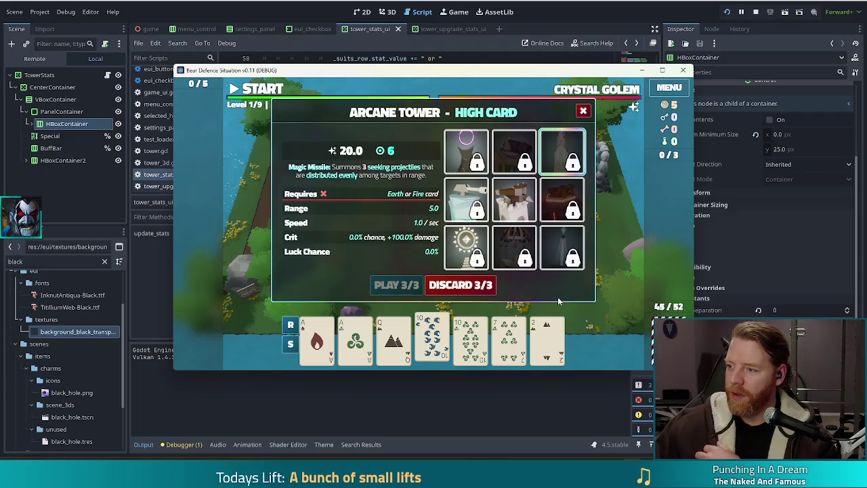
mouse_move(541, 335)
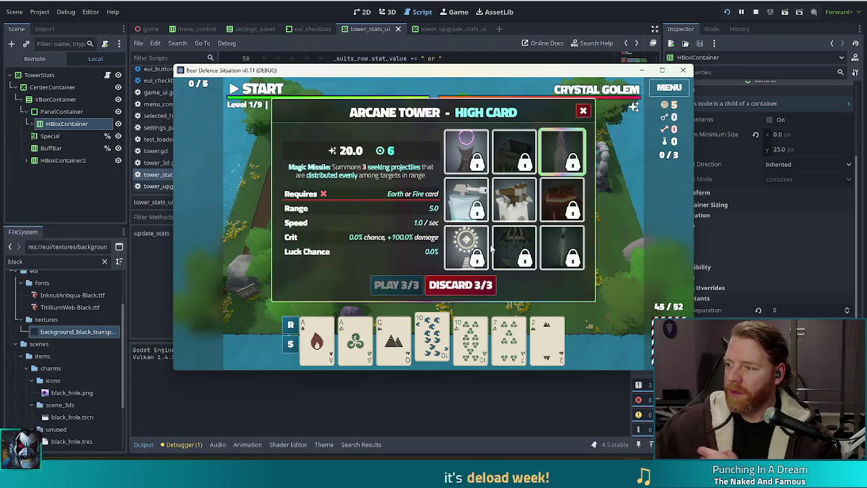
- Check Ballista Tower's stats, then stop the running game with F8
mouse_move(465, 256)
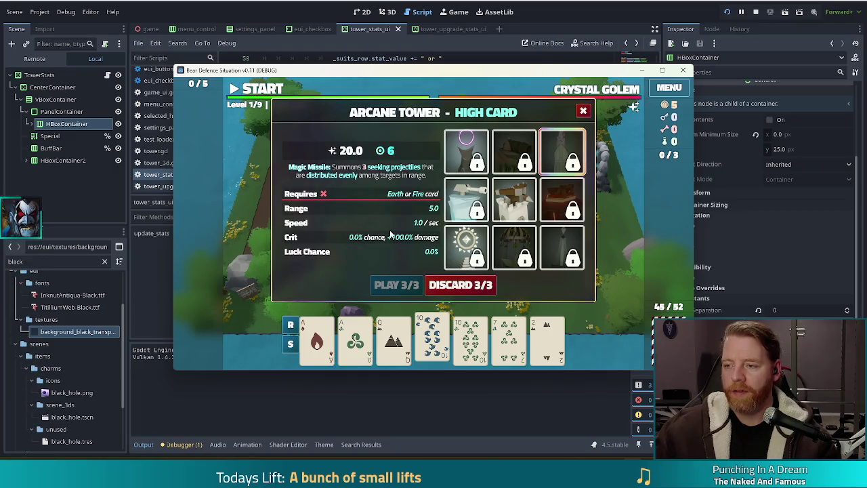
click(513, 200)
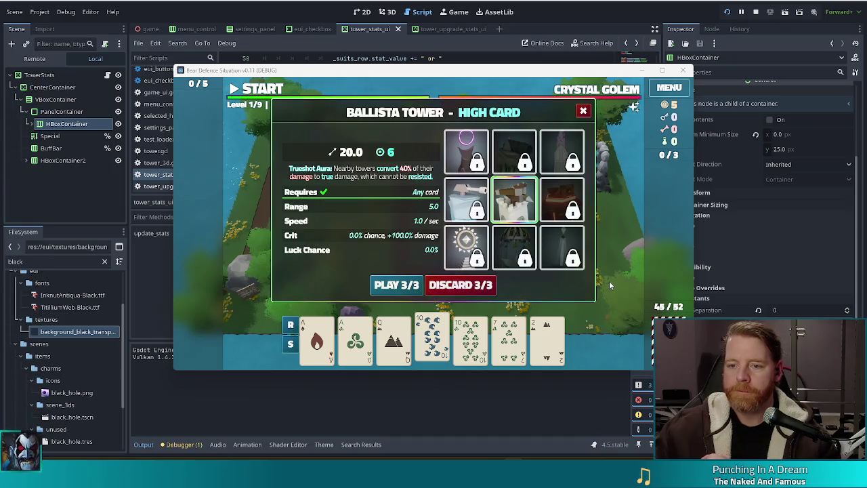
mouse_move(513, 192)
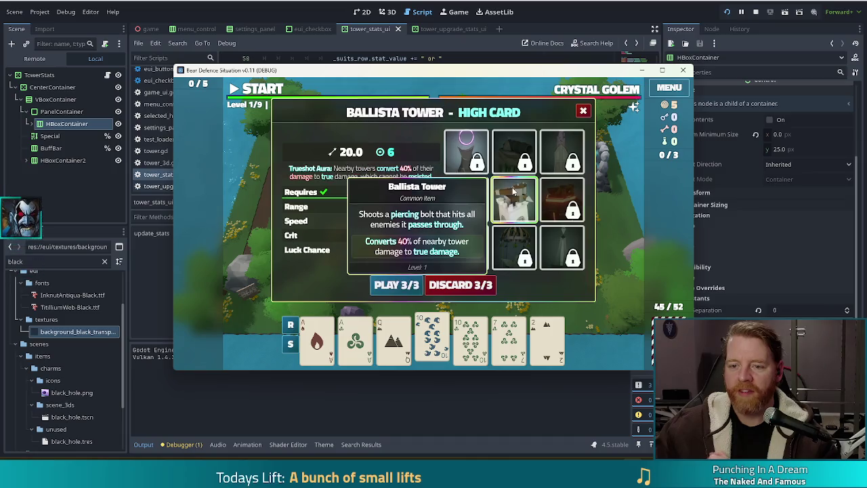
mouse_move(568, 194)
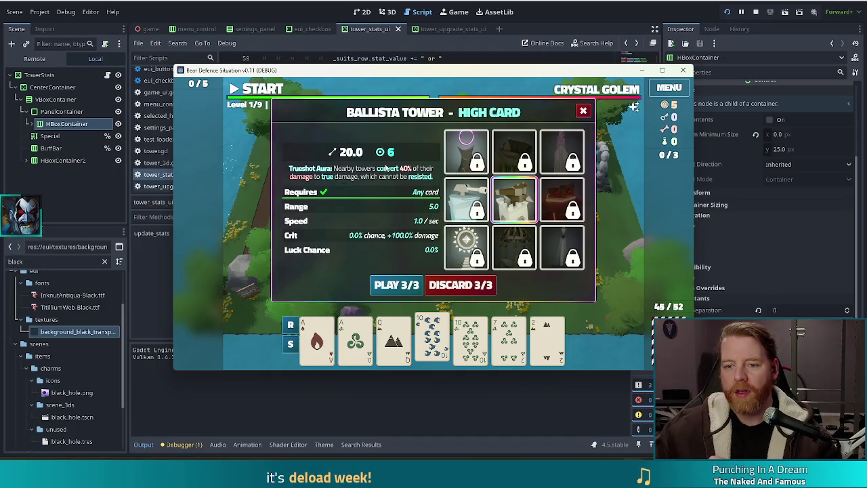
key(F8)
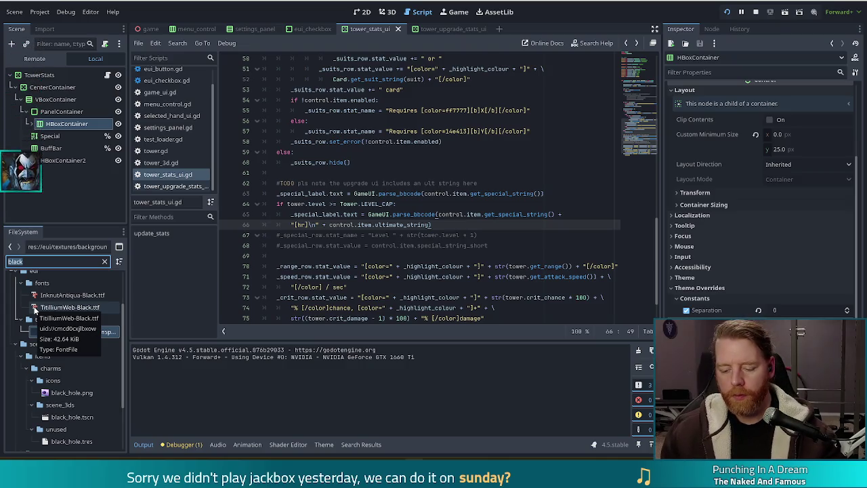
- Filter FileSystem by 'tower tres' and add an empty line to tower_ballista.tres's Special String
text(towe)
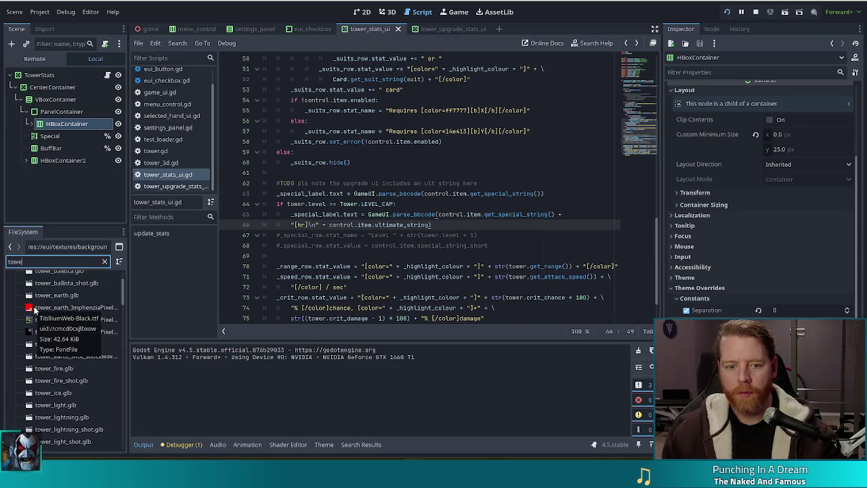
text(r tres)
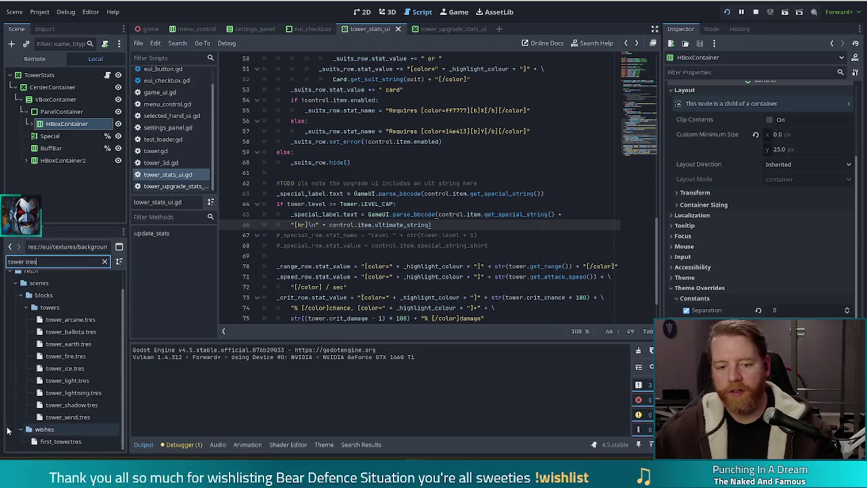
click(82, 332)
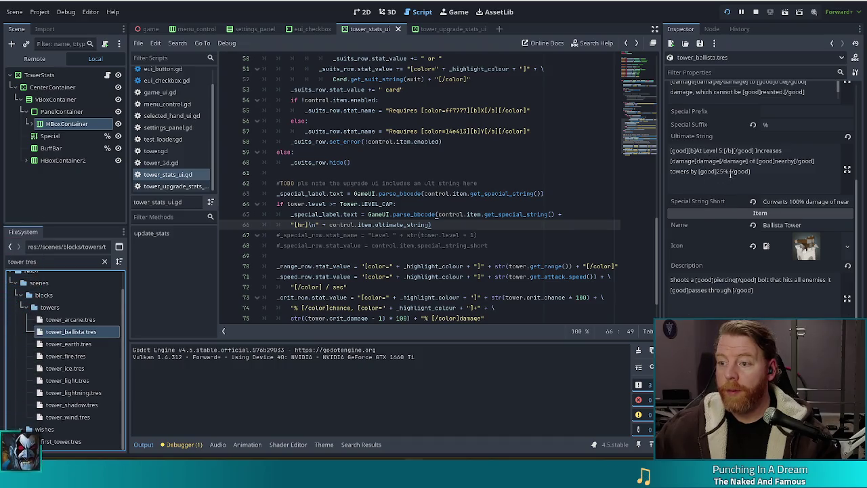
scroll(728, 170, up, 3)
click(715, 153)
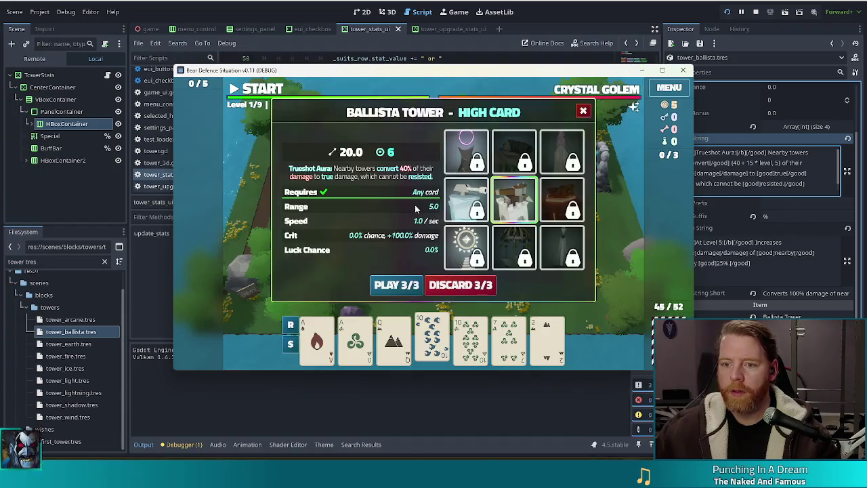
click(818, 188)
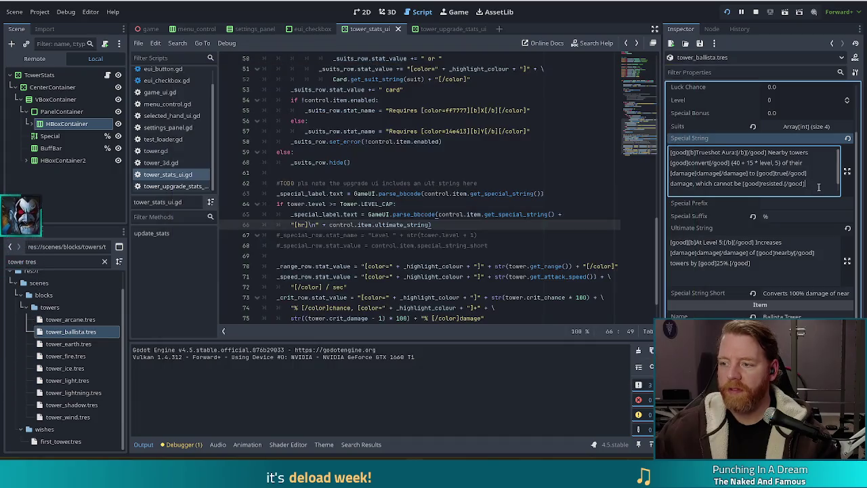
scroll(813, 176, down, 4)
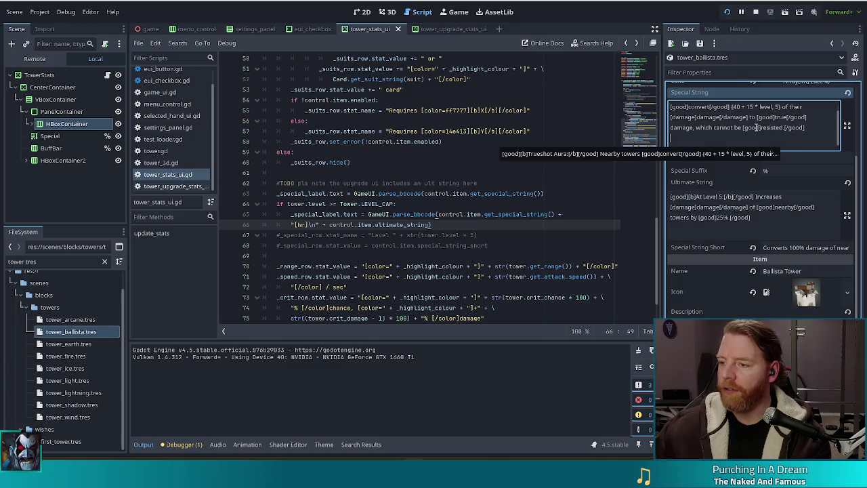
scroll(718, 149, down, 3)
scroll(710, 170, up, 6)
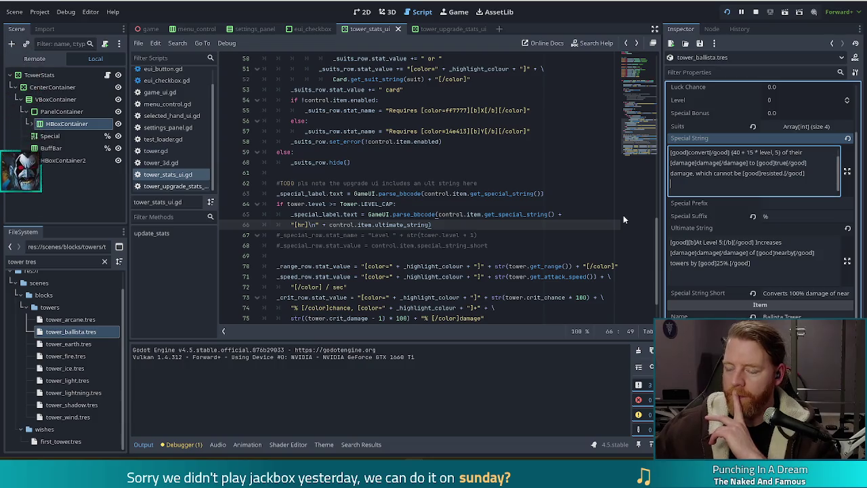
- End tower_earth.tres's Special String with a period
click(68, 343)
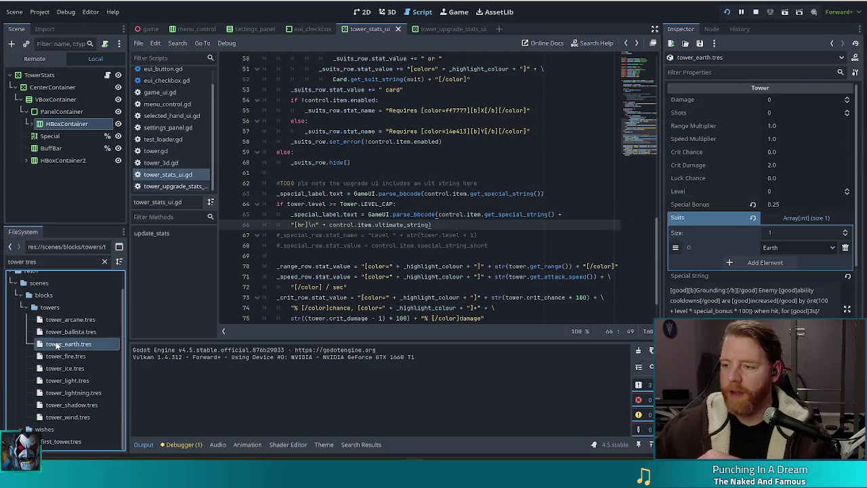
drag(22, 355, 21, 214)
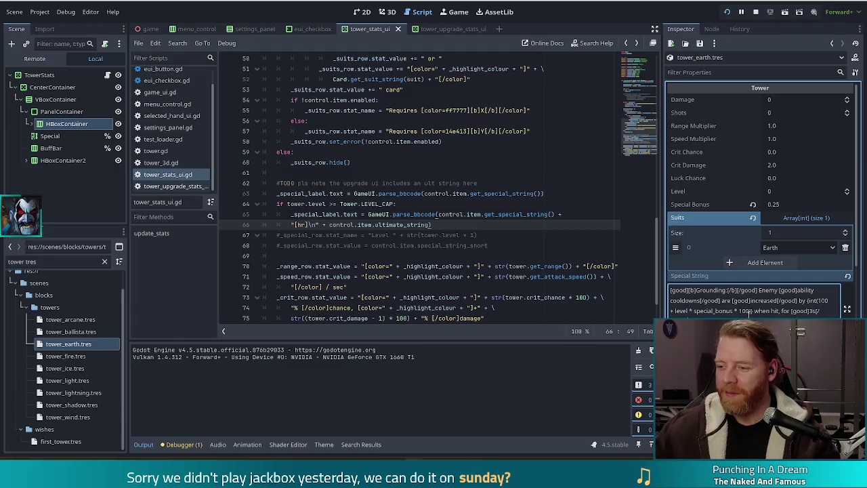
click(725, 317)
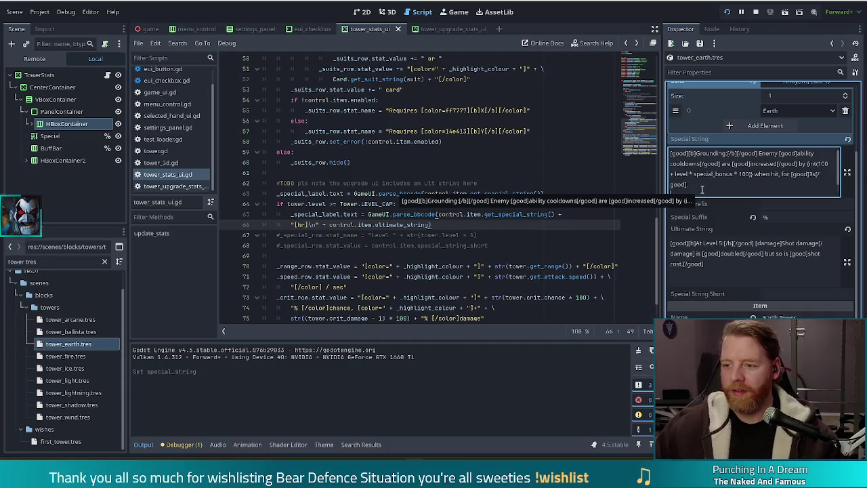
text(.)
key(Return)
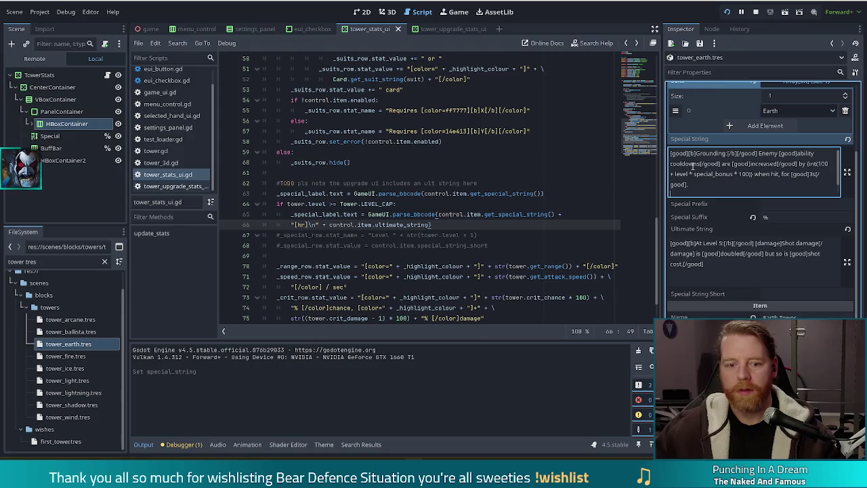
- Add a new line to tower_arcane.tres's Special String and run the project
click(69, 319)
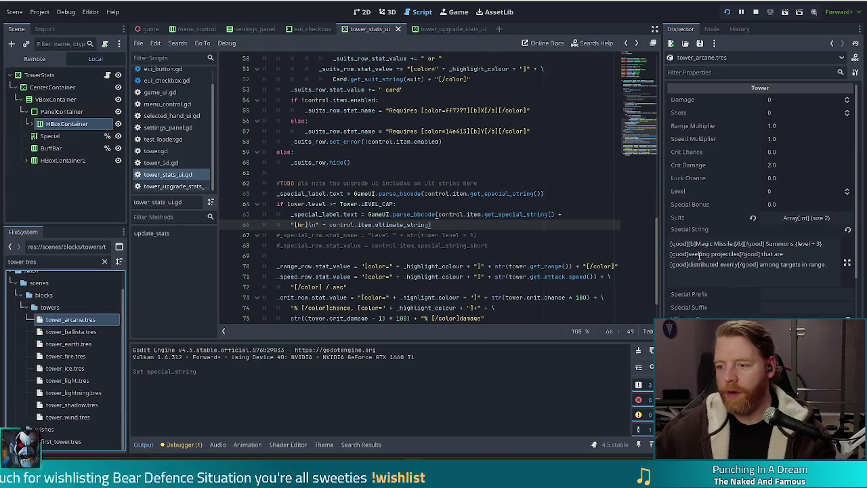
click(805, 279)
key(Return)
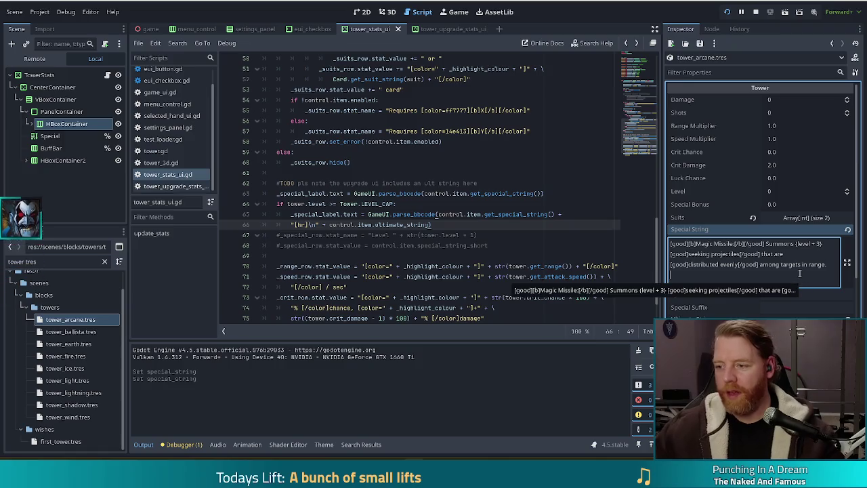
click(728, 12)
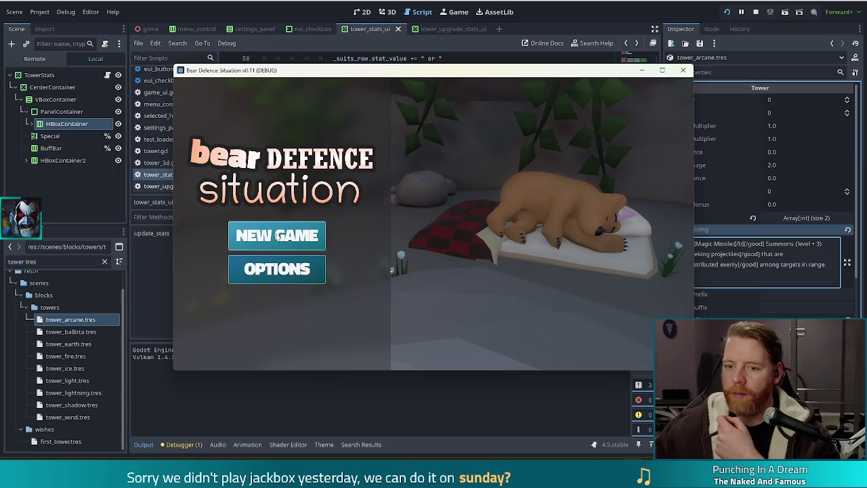
- Start a new game, raise the Queen card, and browse Fire, Earth, Arcane, Ballista and Shadow stats
click(277, 236)
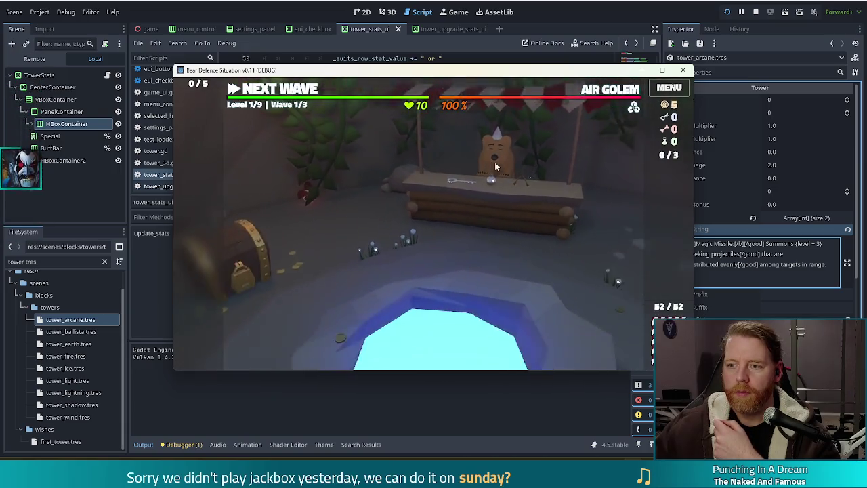
key(grave)
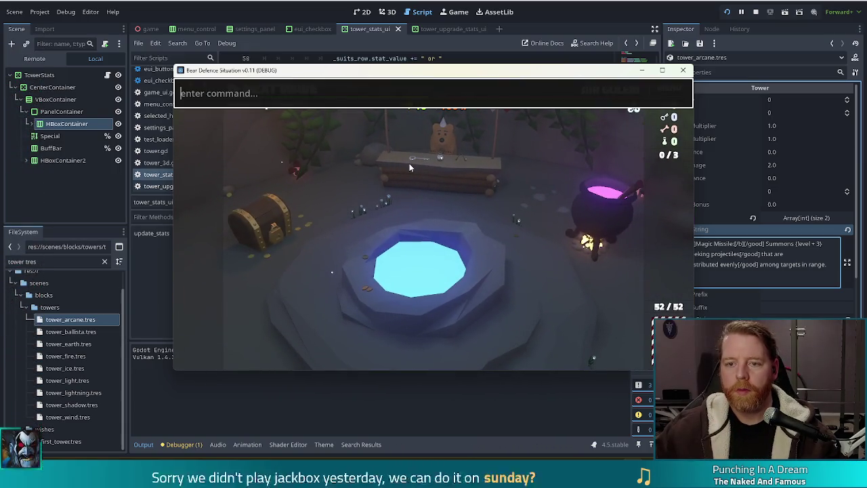
key(grave)
click(409, 342)
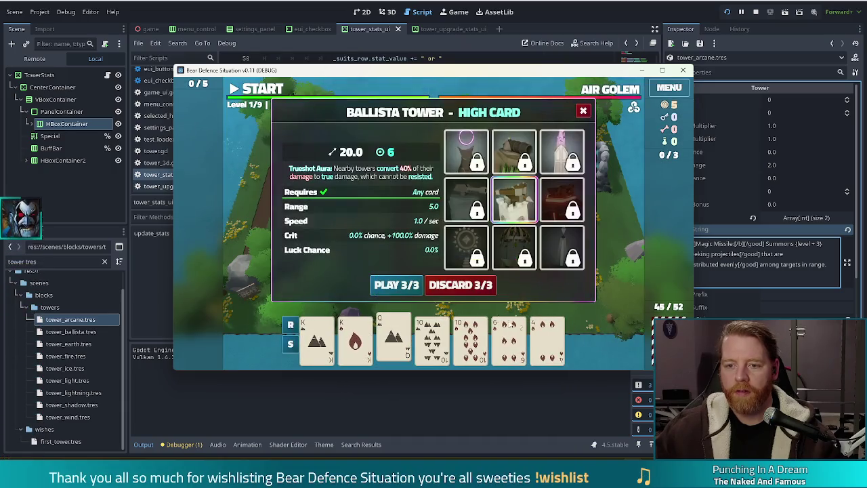
click(562, 200)
click(521, 141)
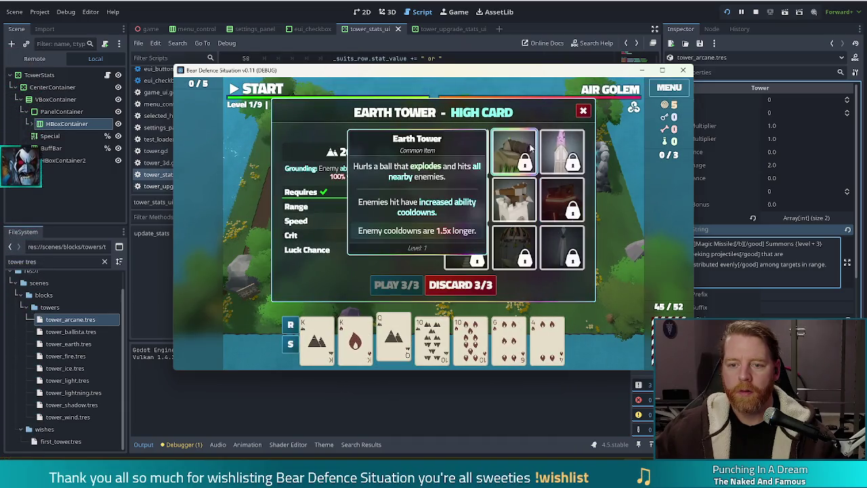
click(560, 149)
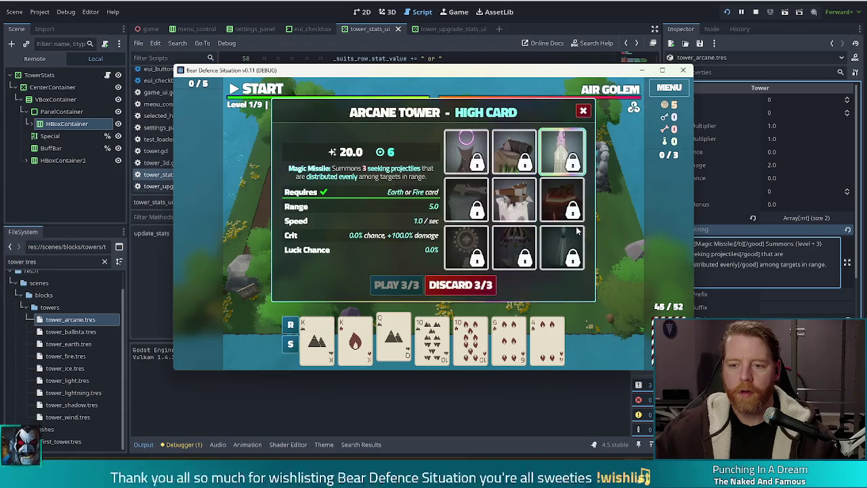
click(513, 203)
click(549, 157)
click(514, 148)
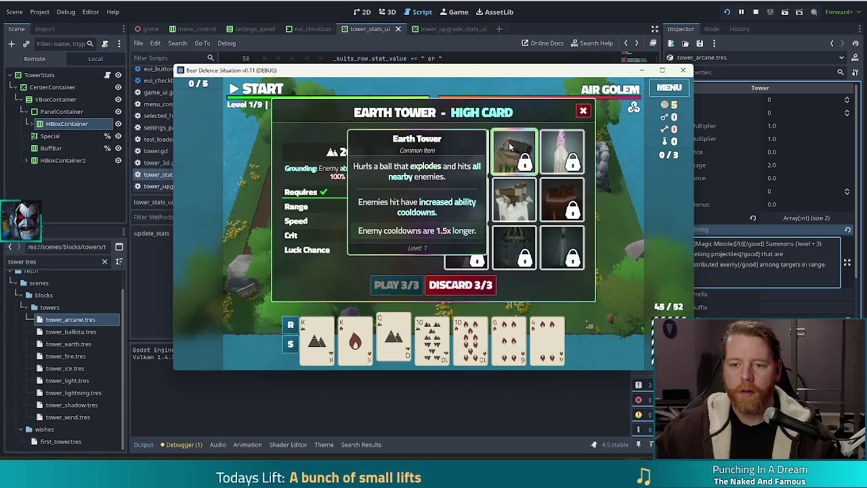
click(466, 150)
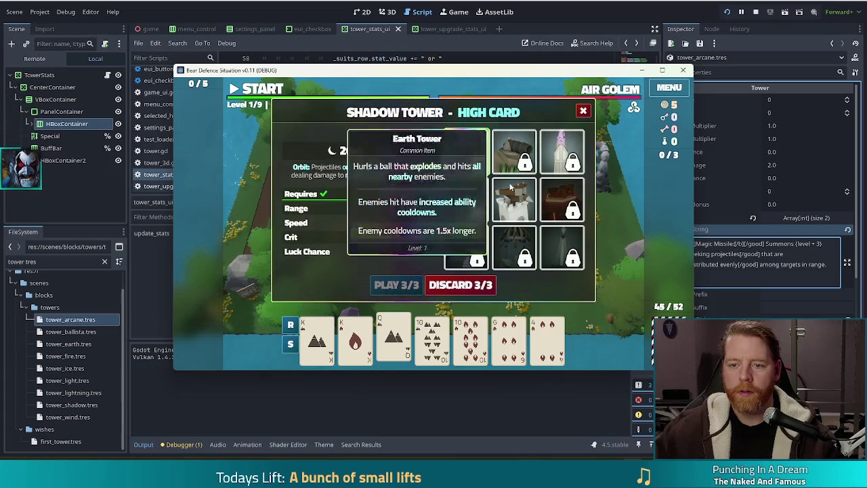
click(514, 200)
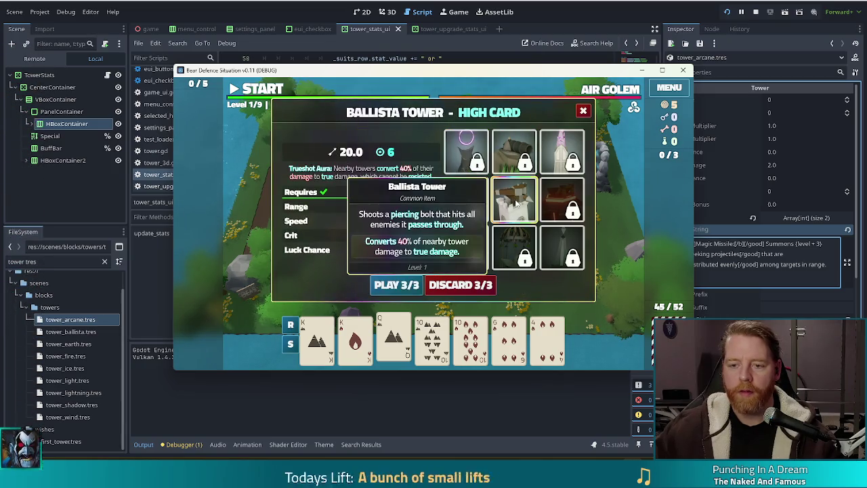
- Run the upgrade console command, review Earth, Arcane, Fire, Ice and Wind upgrades, then close the game
key(quoteleft)
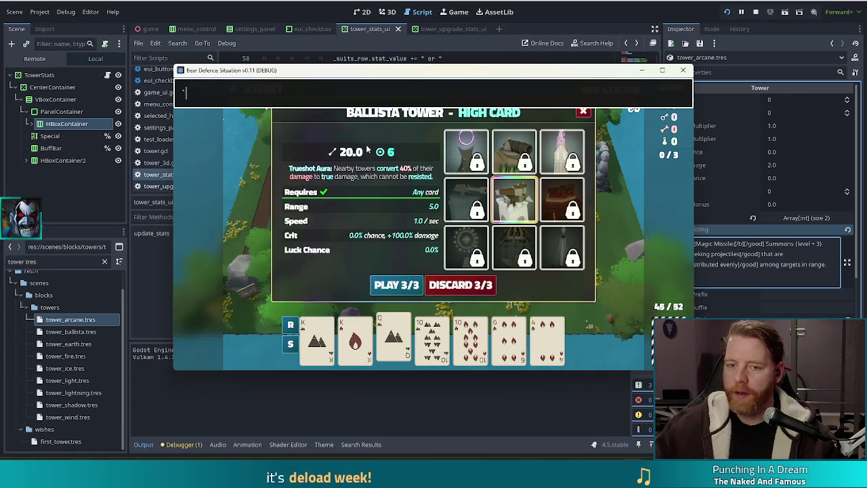
text(upgrade)
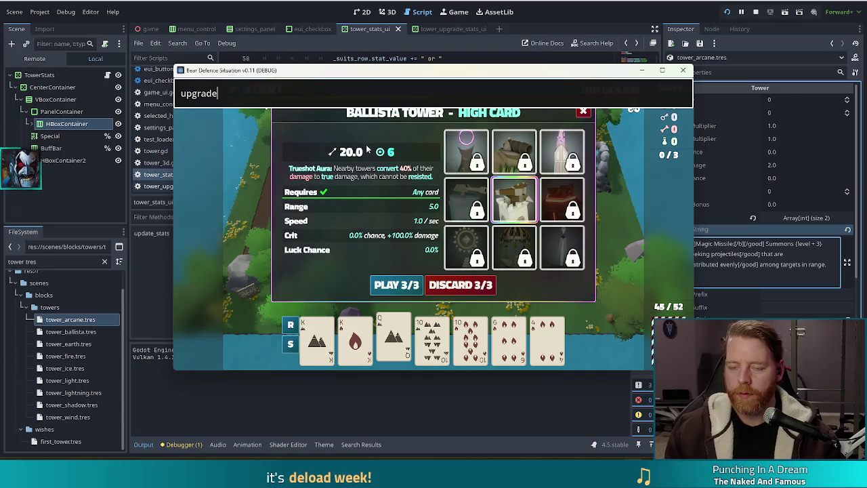
key(Return)
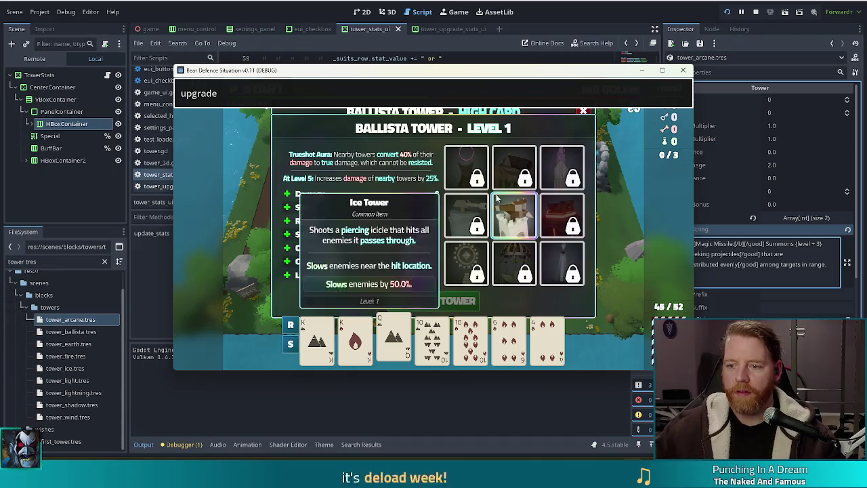
click(561, 216)
click(562, 168)
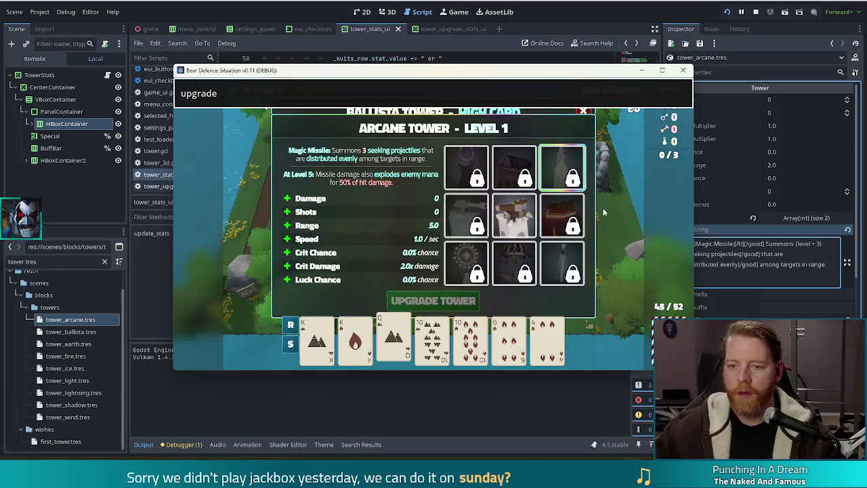
click(514, 215)
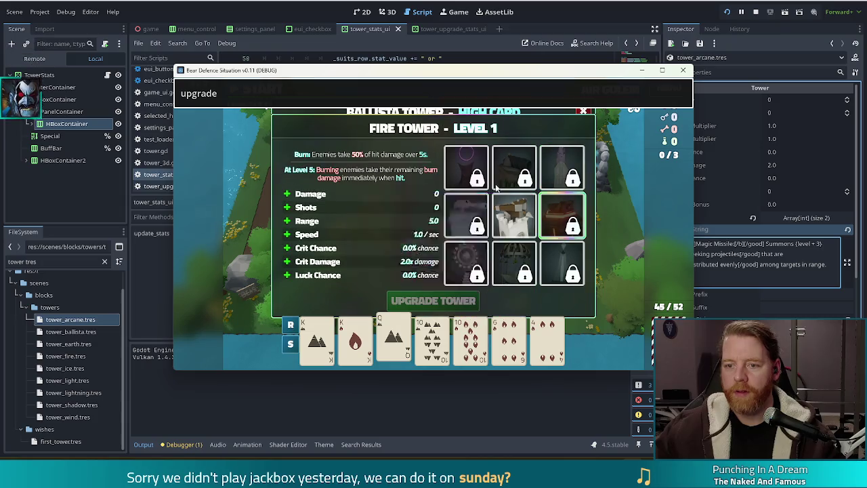
click(466, 216)
click(505, 278)
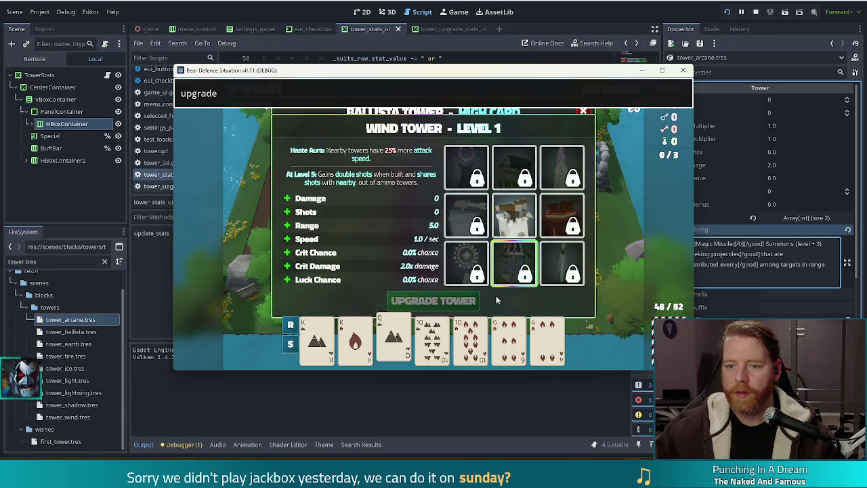
click(683, 72)
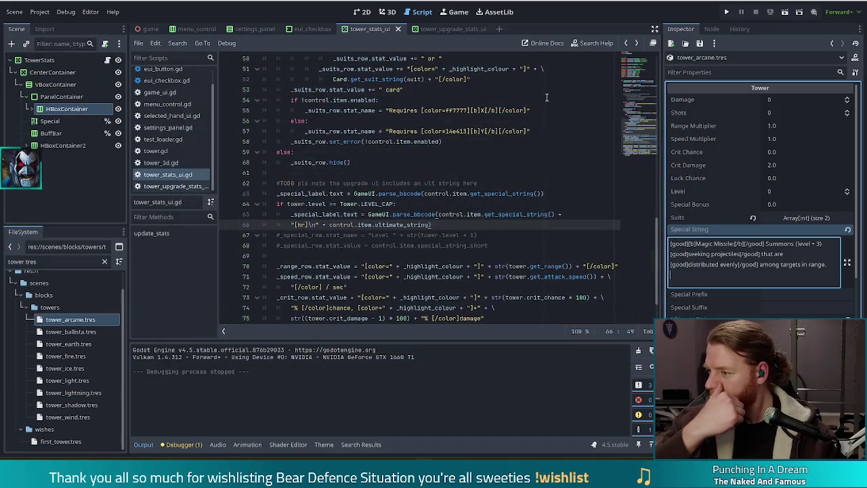